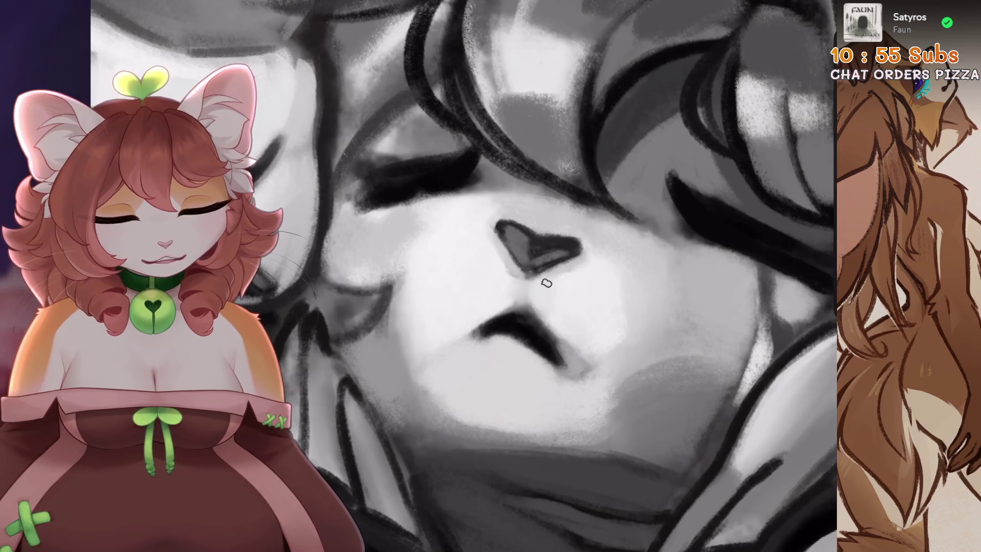
Undo a muzzle stroke, reframe the face, shrink the brush to 37%, and undo another stroke
key("ctrl+z")
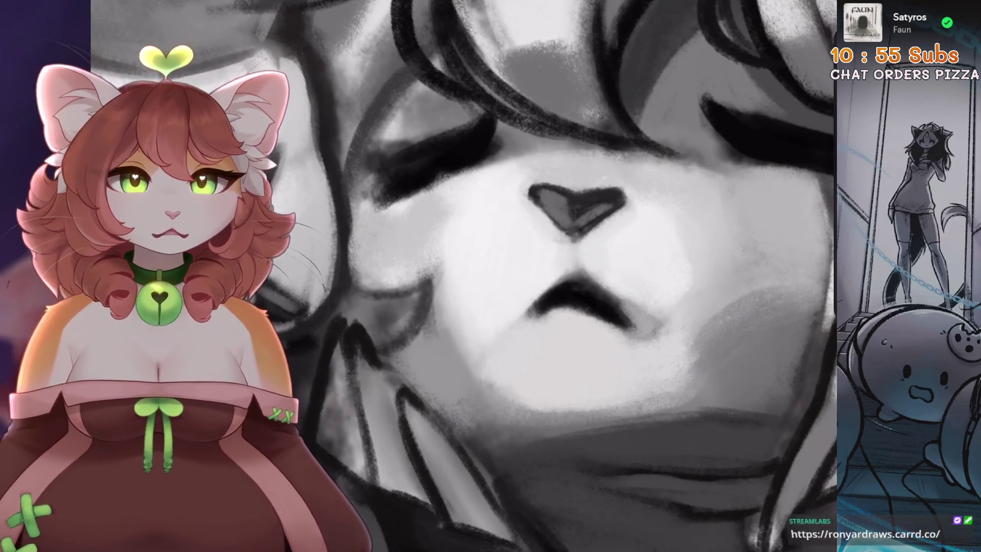
mouse_move(490, 276)
left_mouse_down()
mouse_move(501, 354)
mouse_move(403, 327)
left_mouse_up()
left_click_drag(490, 276, 460, 286)
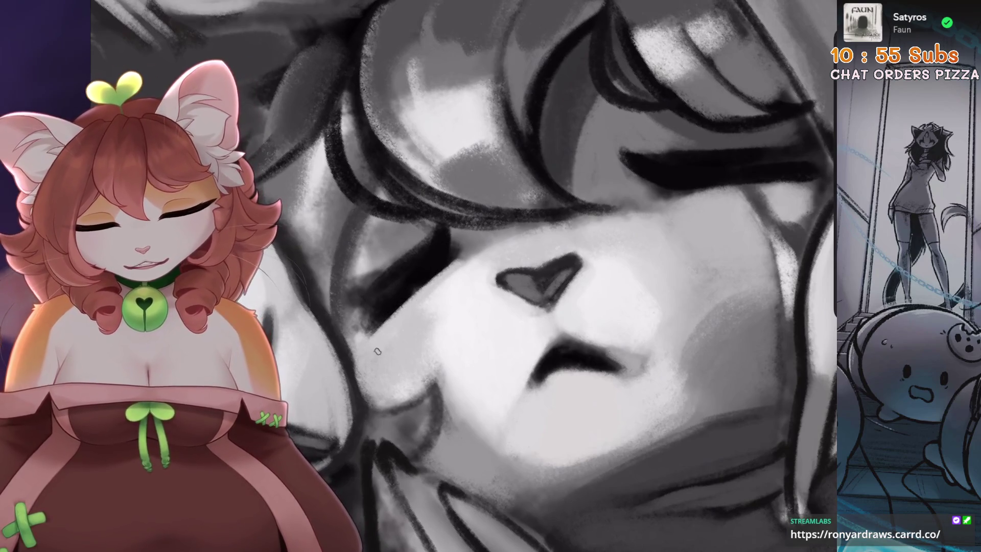
key("ctrl+z")
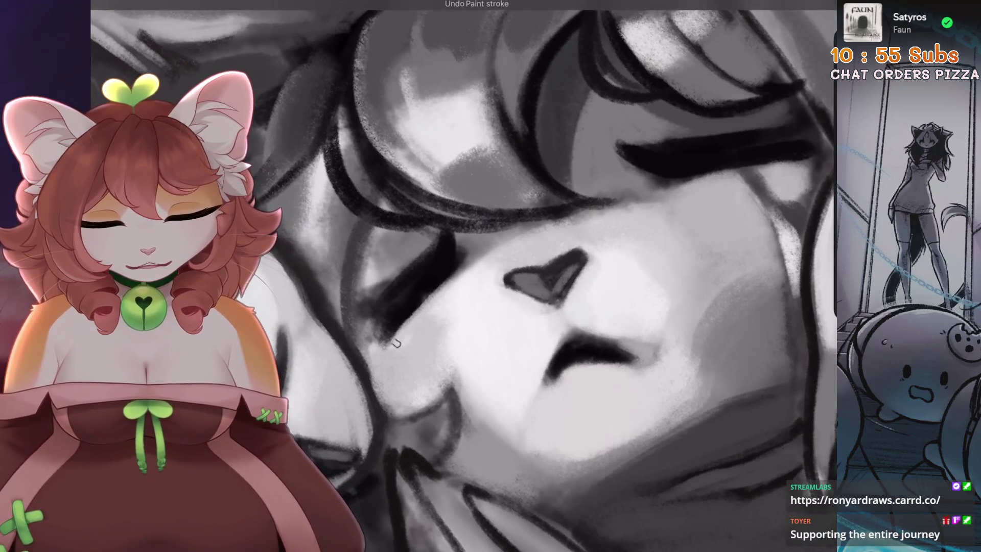
Zoom in on the cat girl's face and sample a grey from it
scroll(403, 339, "down", 5)
scroll(459, 275, "down", 5)
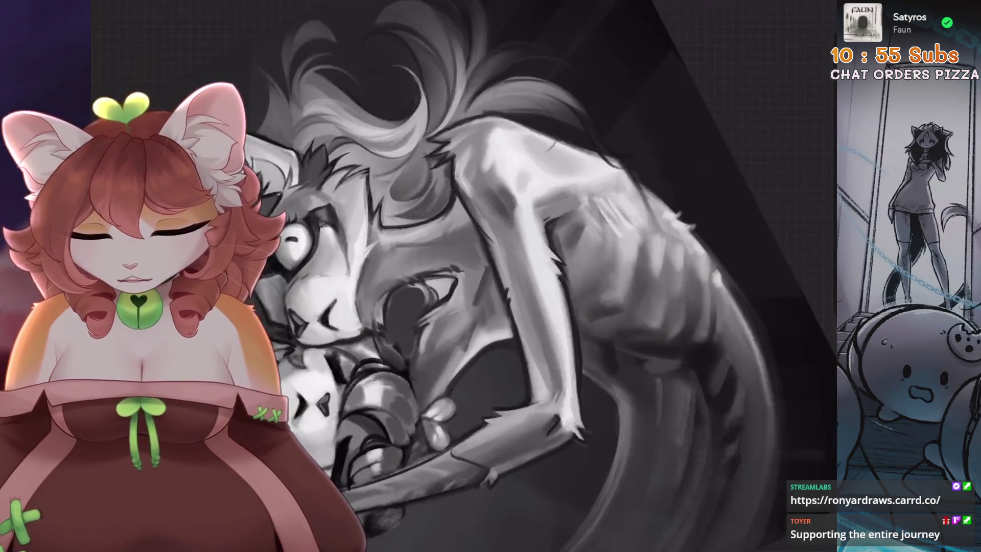
scroll(459, 275, "up", 5)
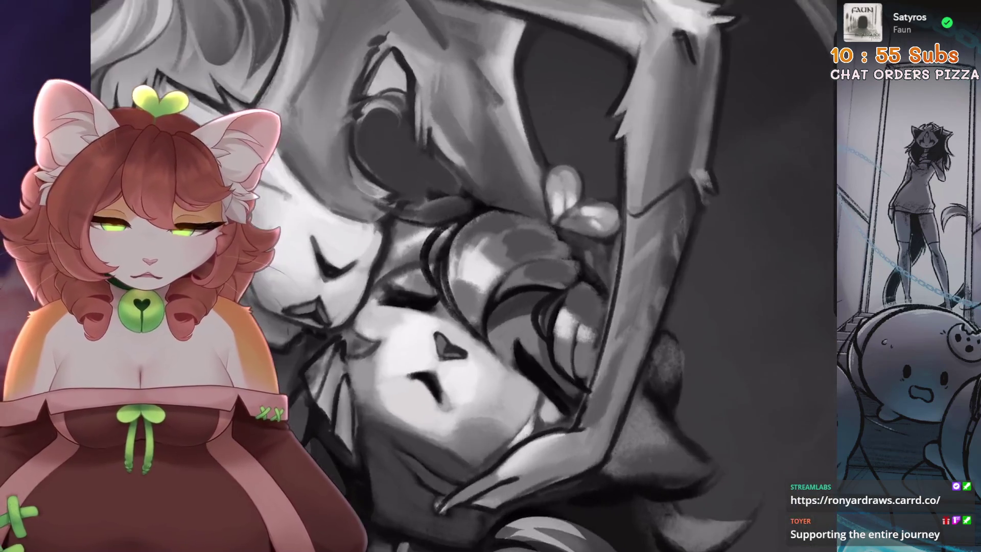
scroll(374, 373, "up", 3)
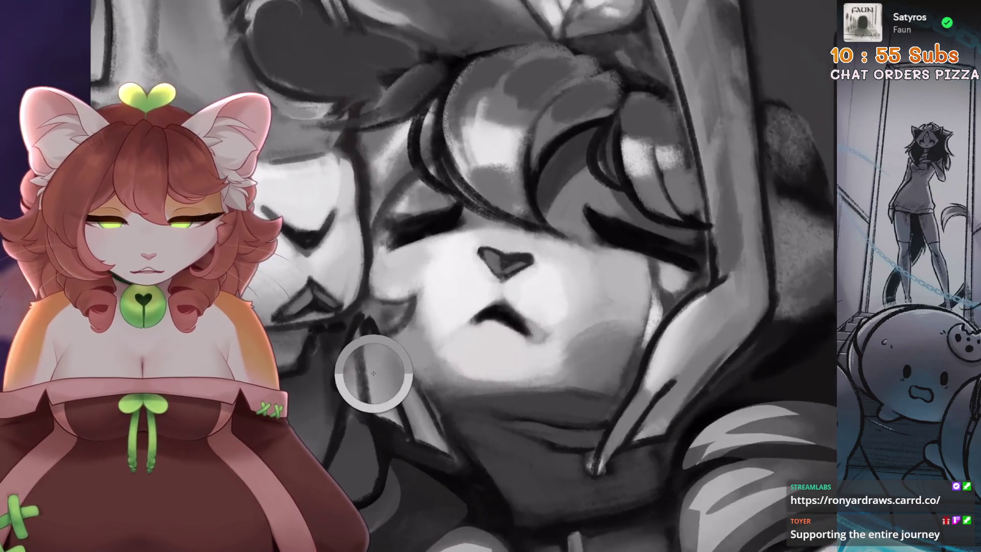
scroll(374, 374, "down", 2)
scroll(461, 306, "up", 1)
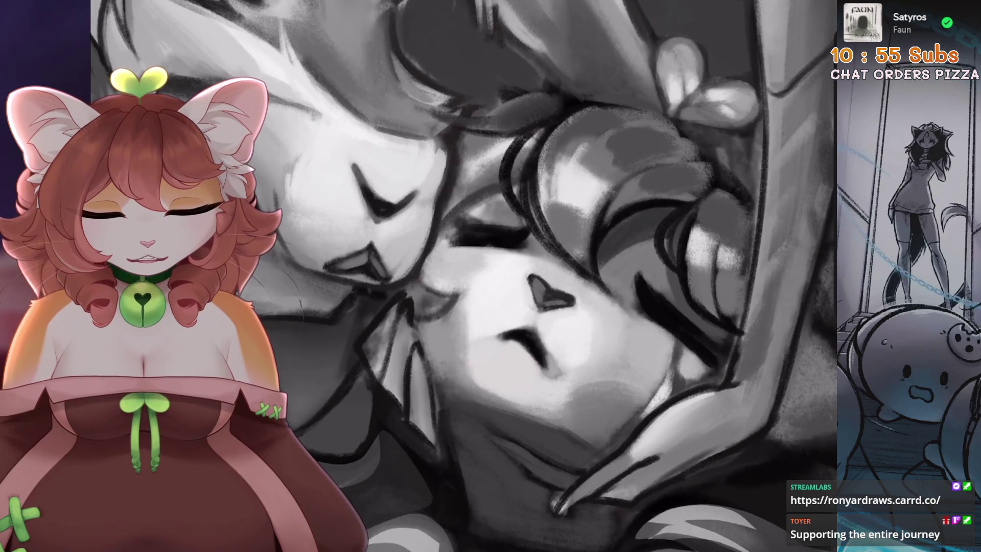
scroll(461, 306, "up", 1)
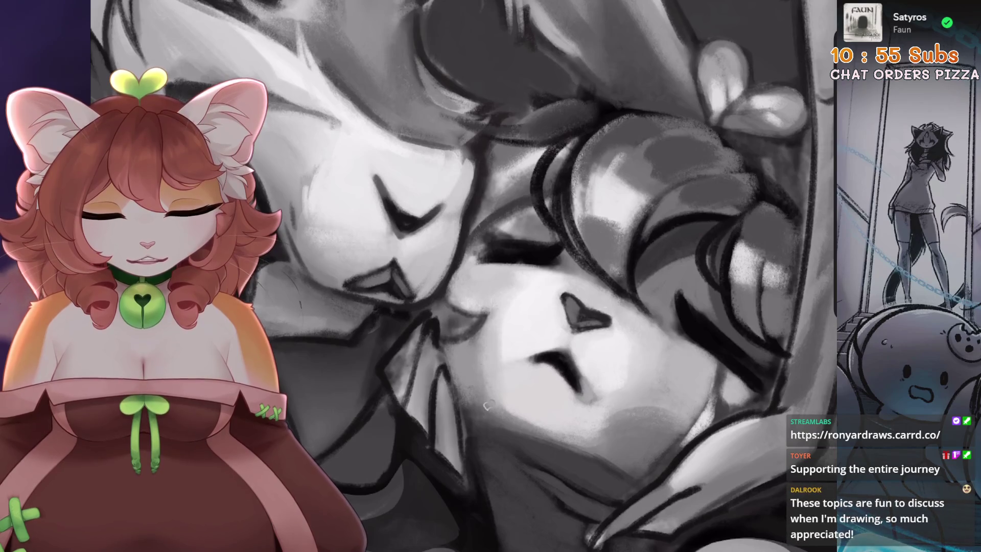
scroll(481, 368, "down", 2)
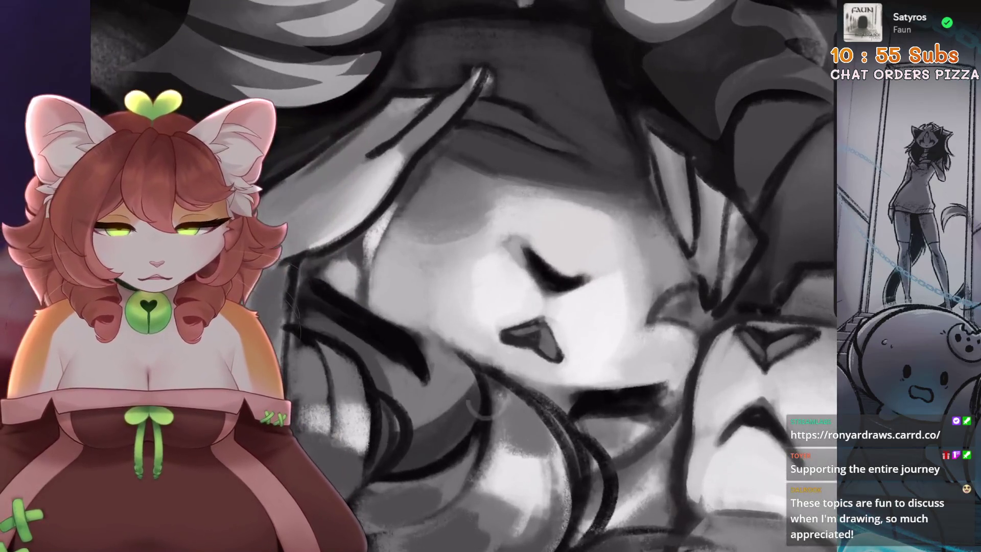
left_click(486, 399, "alt")
Sample a second shade from the face to continue smoothing the muzzle
scroll(500, 224, "up", 1)
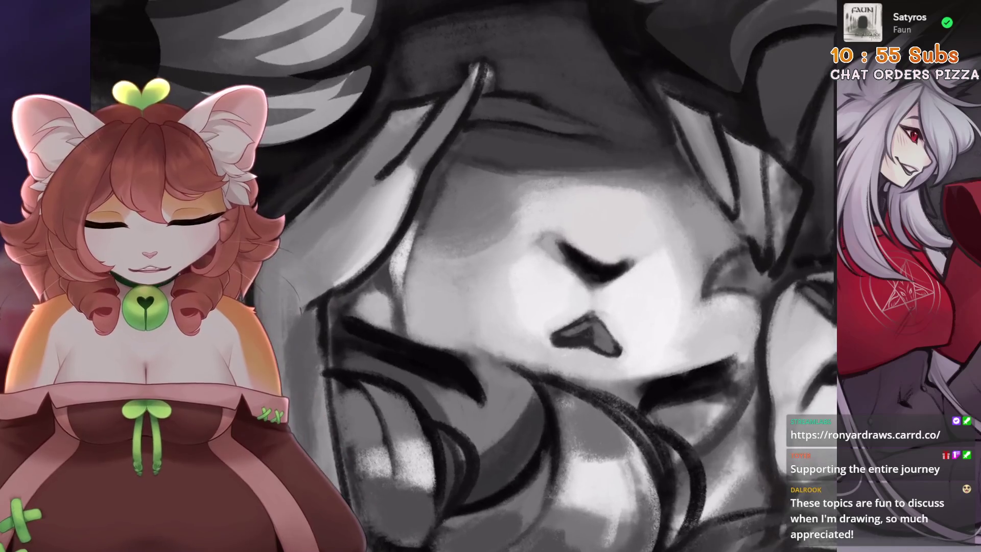
scroll(499, 219, "up", 1)
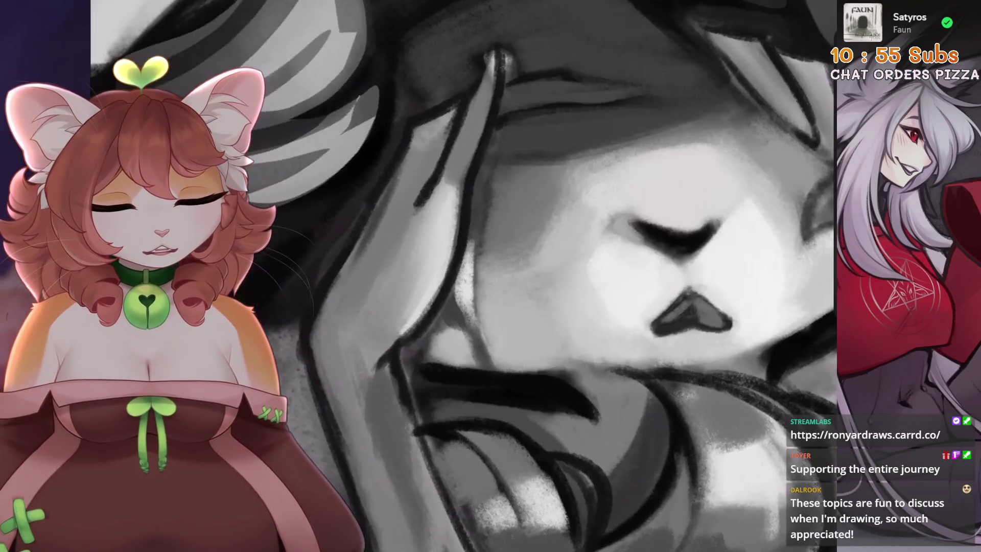
left_click(445, 257, "alt")
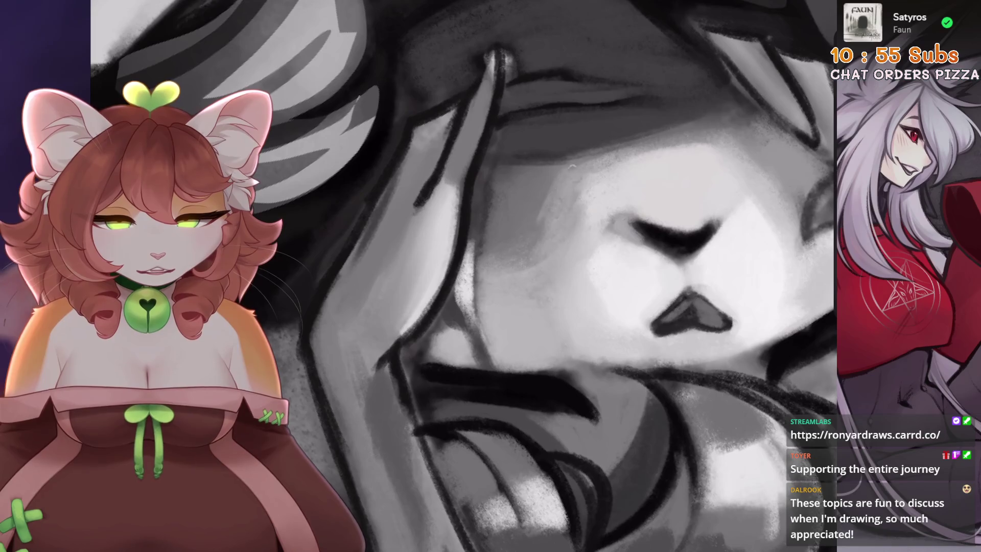
scroll(584, 196, "down", 2)
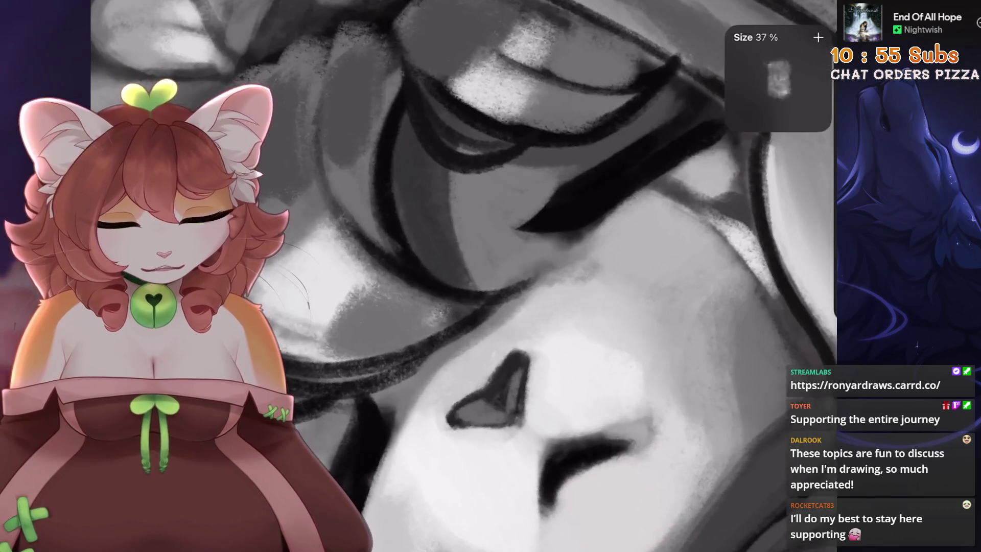
Discard lighter shading tried beside the eye and repaint the dark closed-eye line
key("ctrl+z")
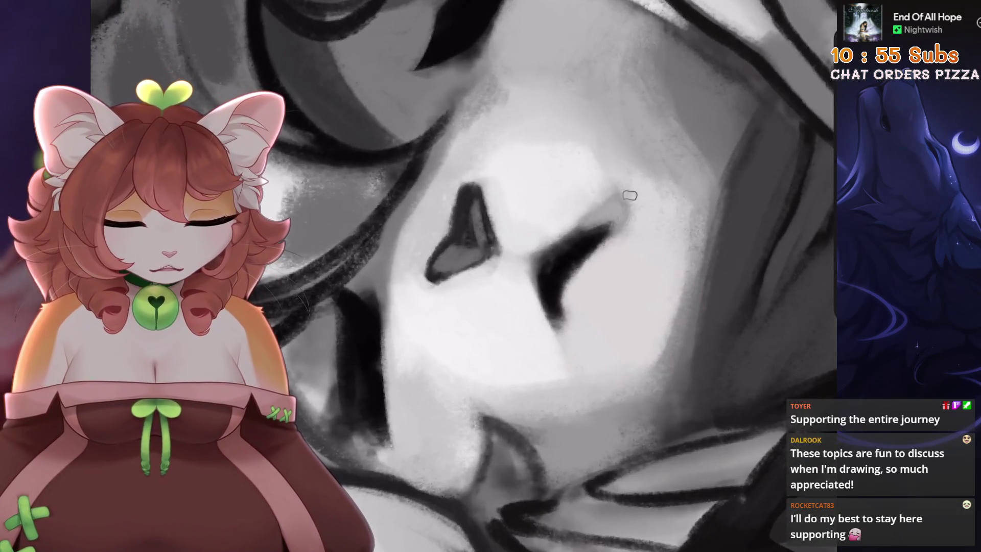
mouse_move(625, 193)
left_mouse_down()
mouse_move(636, 214)
mouse_move(561, 250)
left_mouse_up()
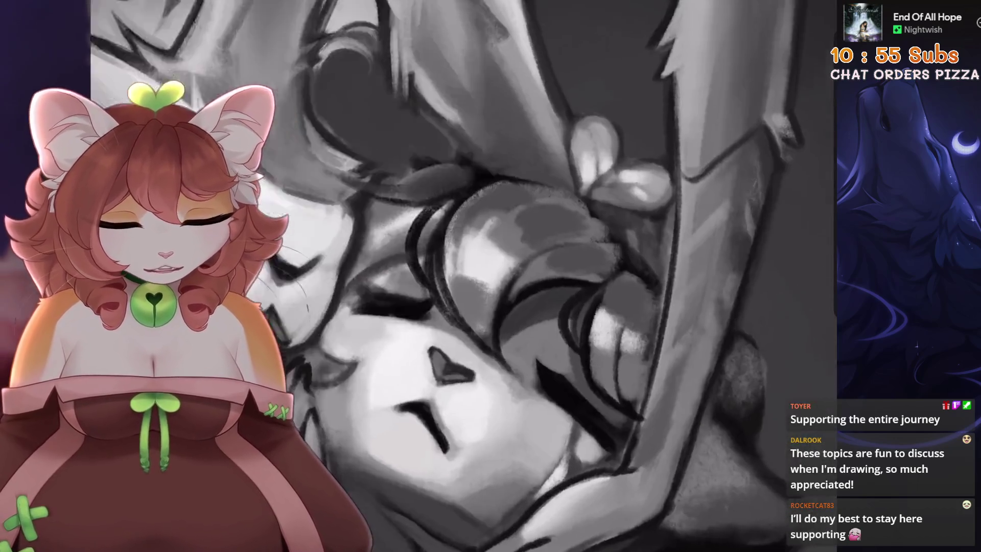
key("ctrl+z")
key("ctrl+z")
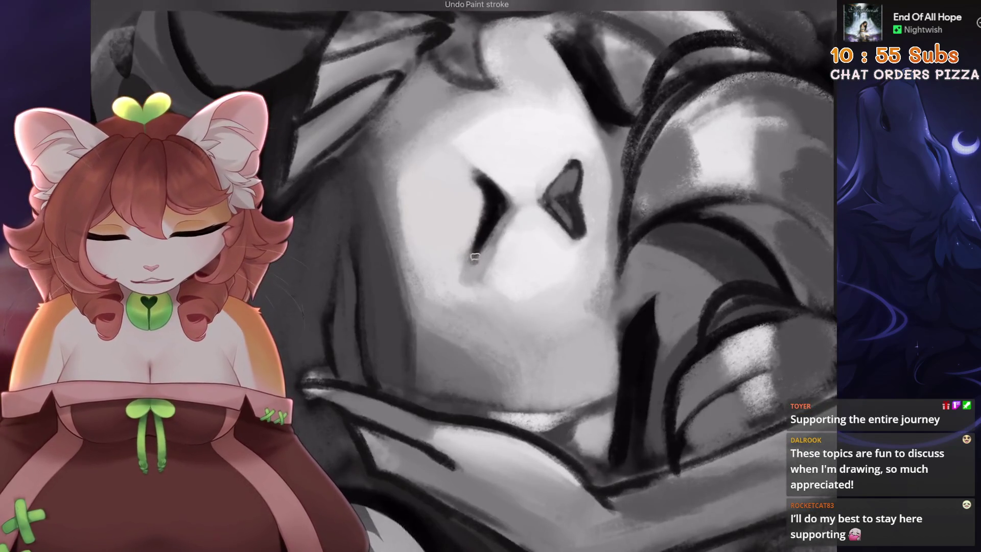
left_click_drag(477, 258, 498, 205)
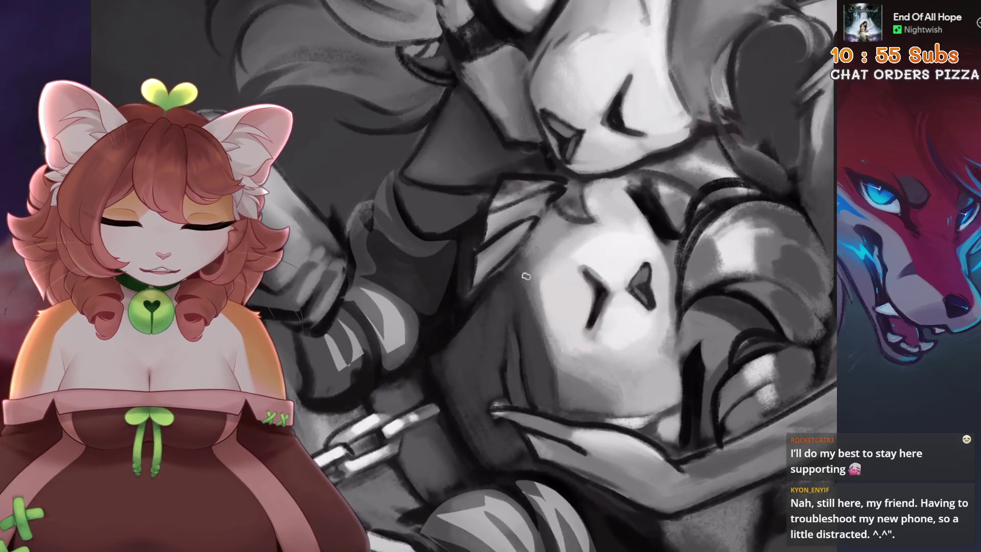
Replace a discarded light stroke down the face with a darker line along the hood edge
left_click_drag(526, 276, 540, 358)
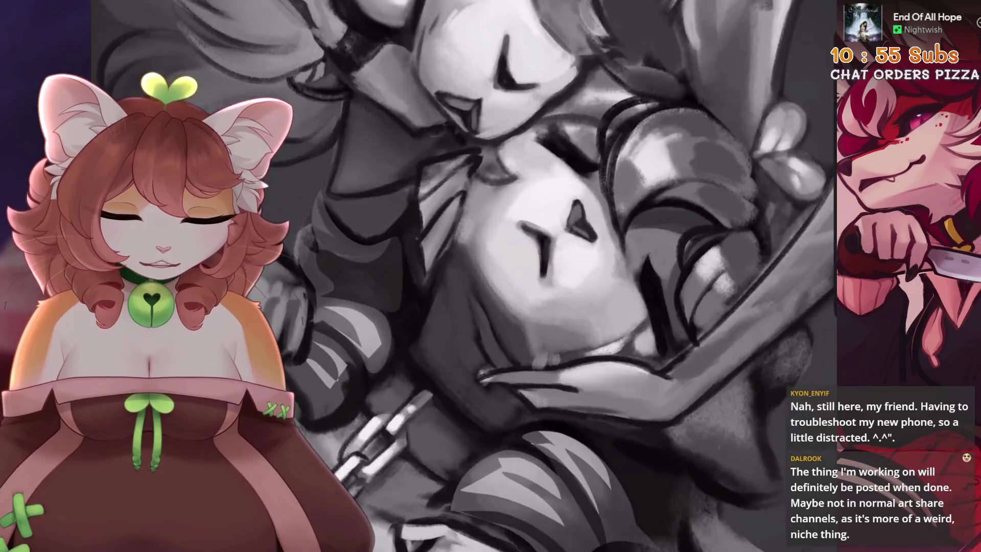
key("ctrl+z")
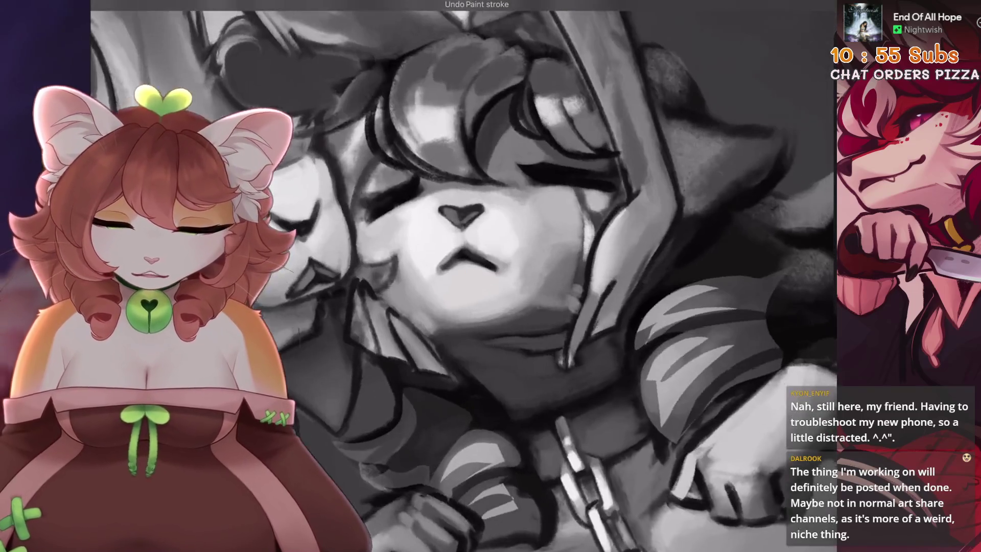
left_click_drag(565, 364, 581, 286)
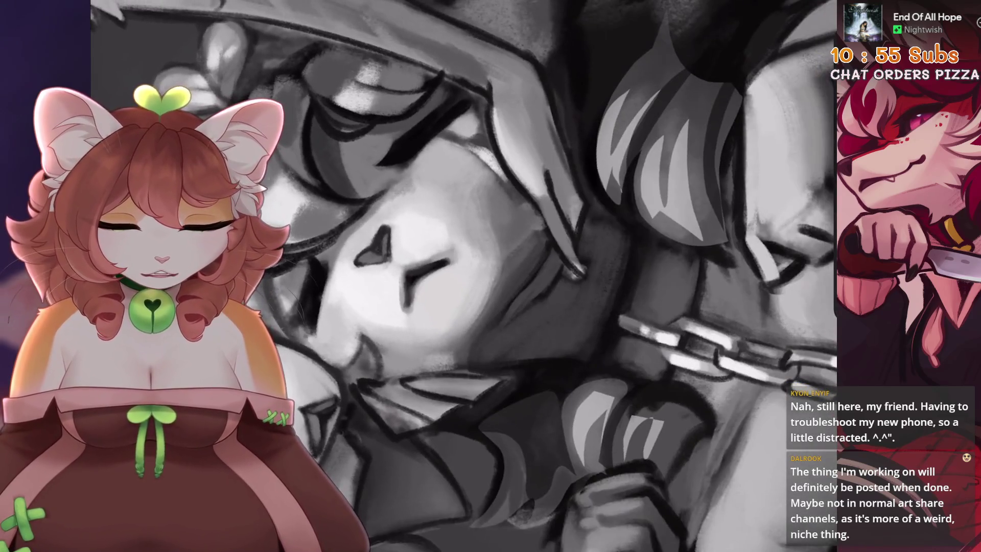
Sample a grey from the painting and undo the next stroke beside the cheek
left_click(494, 353, "alt")
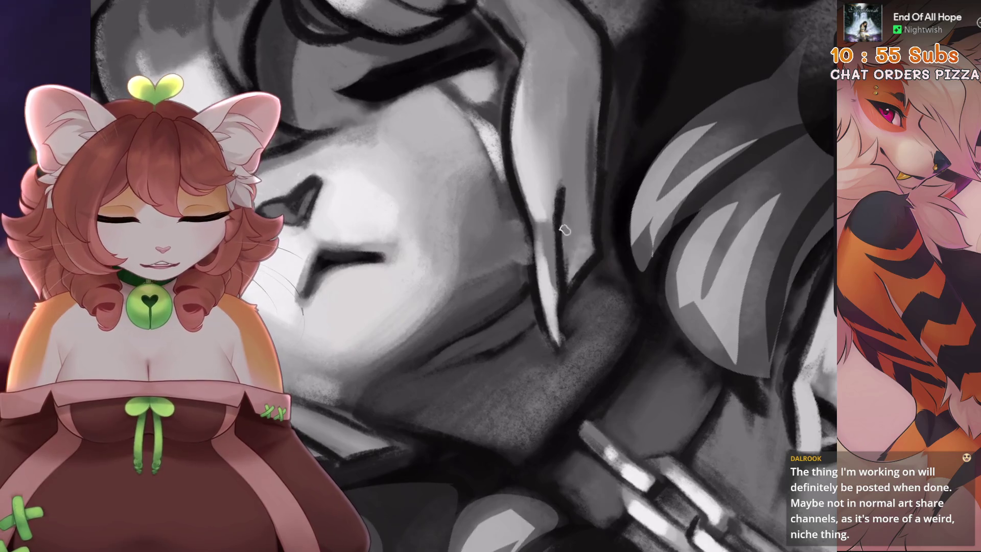
key("ctrl+z")
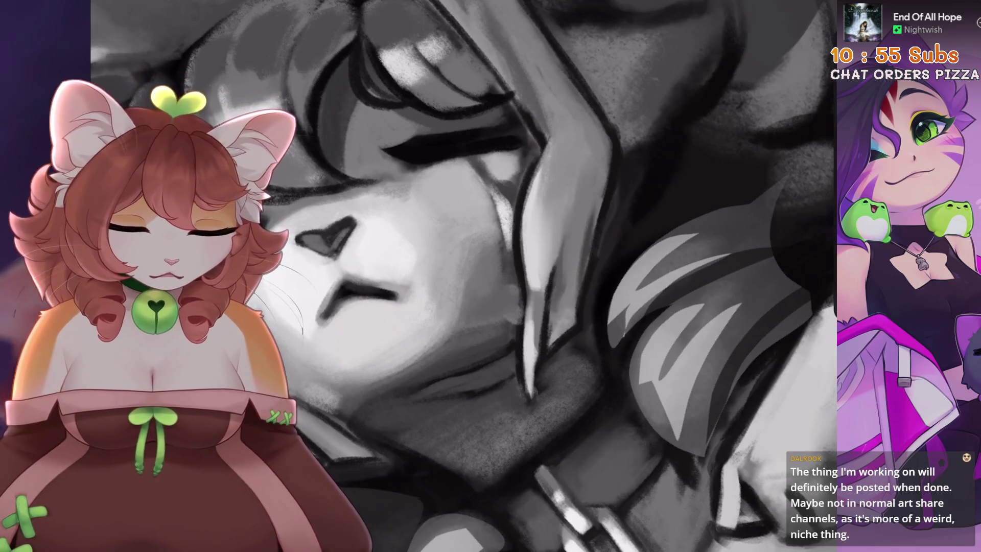
scroll(464, 275, "down", 3)
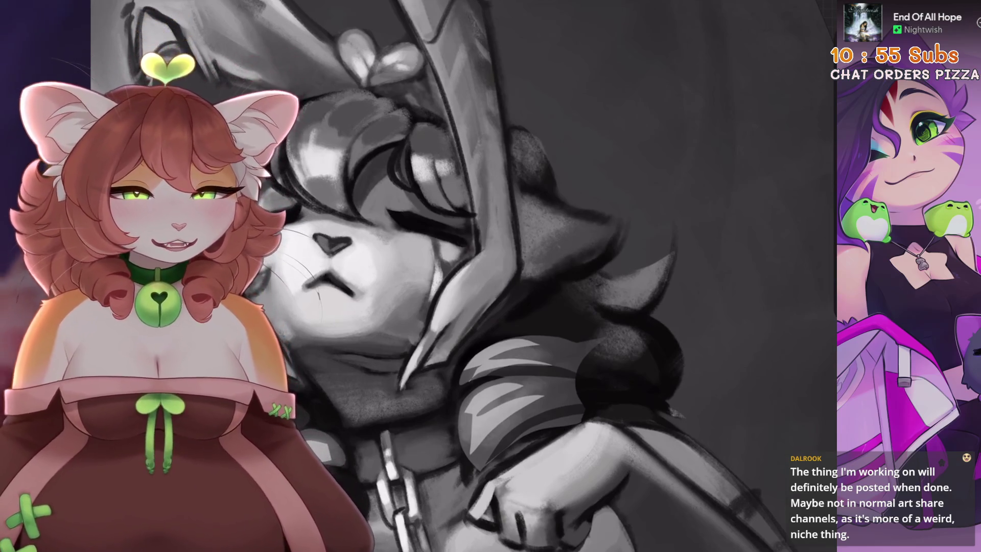
scroll(490, 276, "down", 3)
scroll(490, 276, "down", 2)
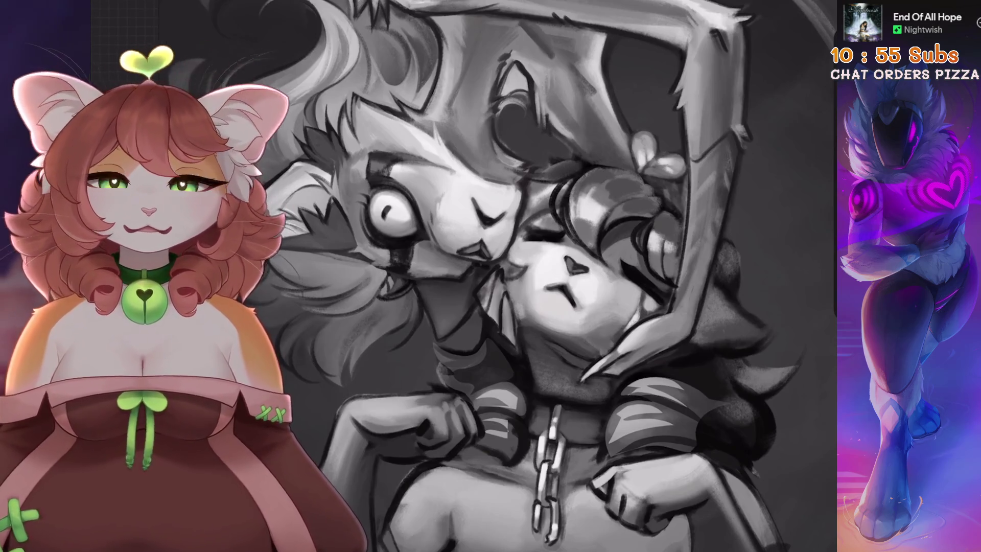
Zoom into the creature's eye, sample its pale grey, and paint a short stroke nearby
scroll(388, 214, "up", 5)
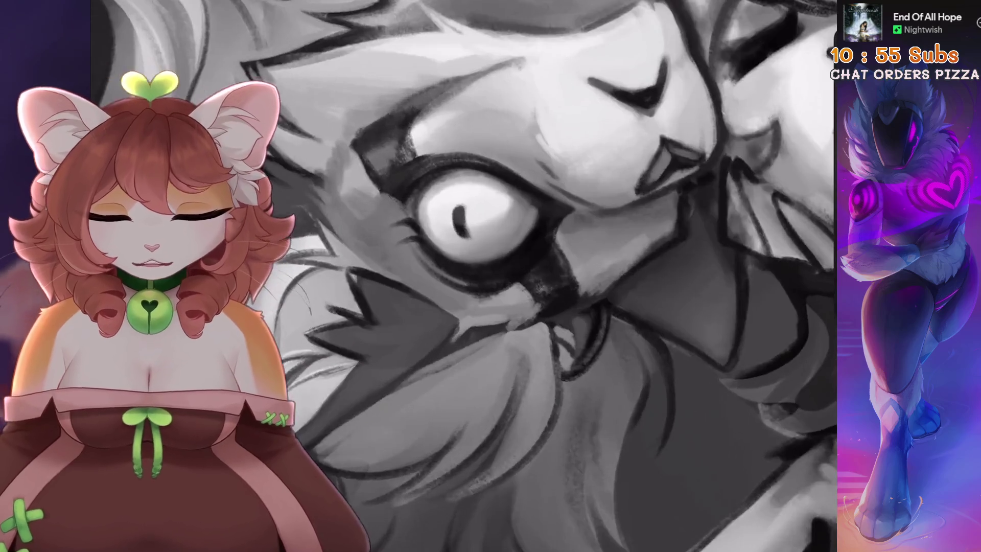
scroll(388, 214, "down", 3)
scroll(388, 215, "up", 5)
left_click(533, 279)
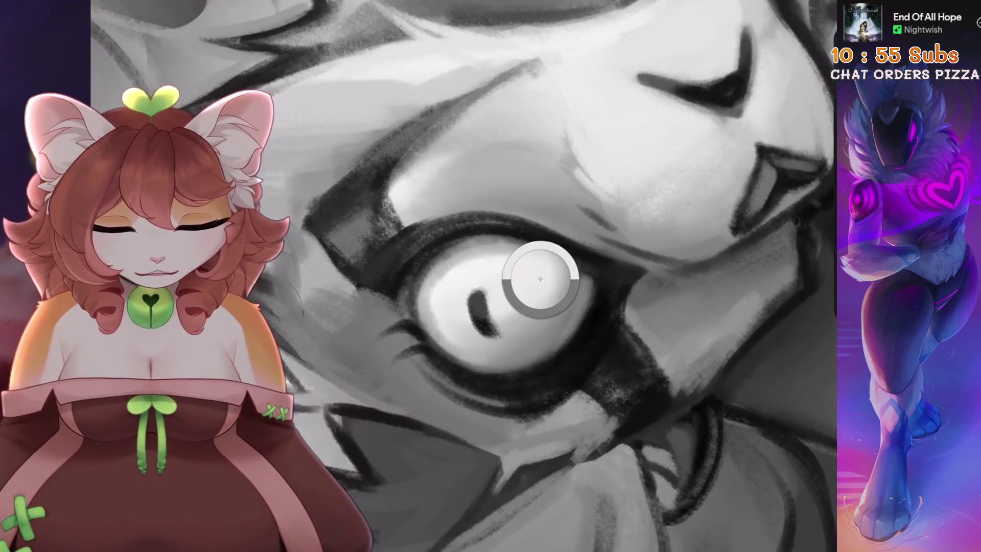
scroll(532, 279, "up", 5)
left_click_drag(526, 243, 575, 235)
Reposition the close-up of the eye and undo two unwanted strokes
scroll(572, 235, "down", 3)
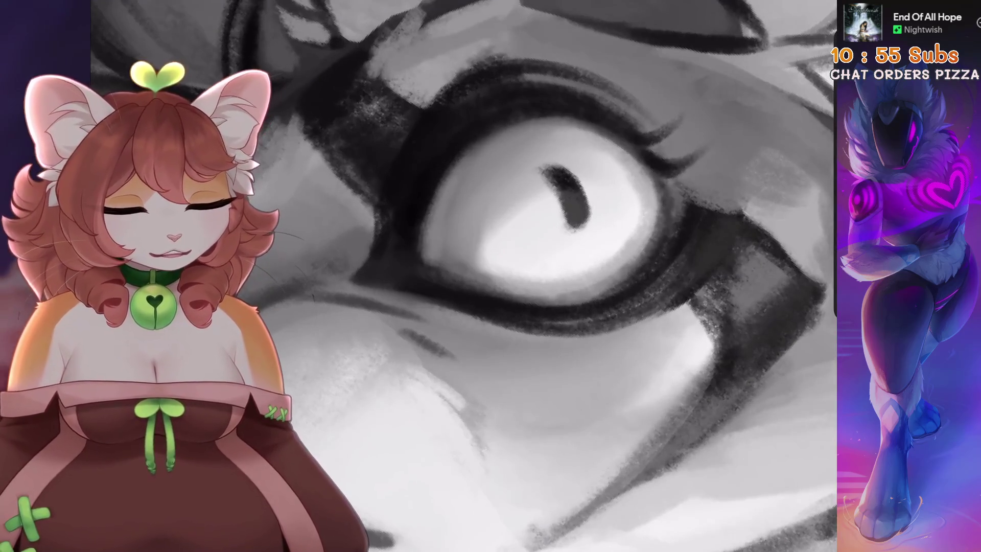
scroll(501, 212, "up", 3)
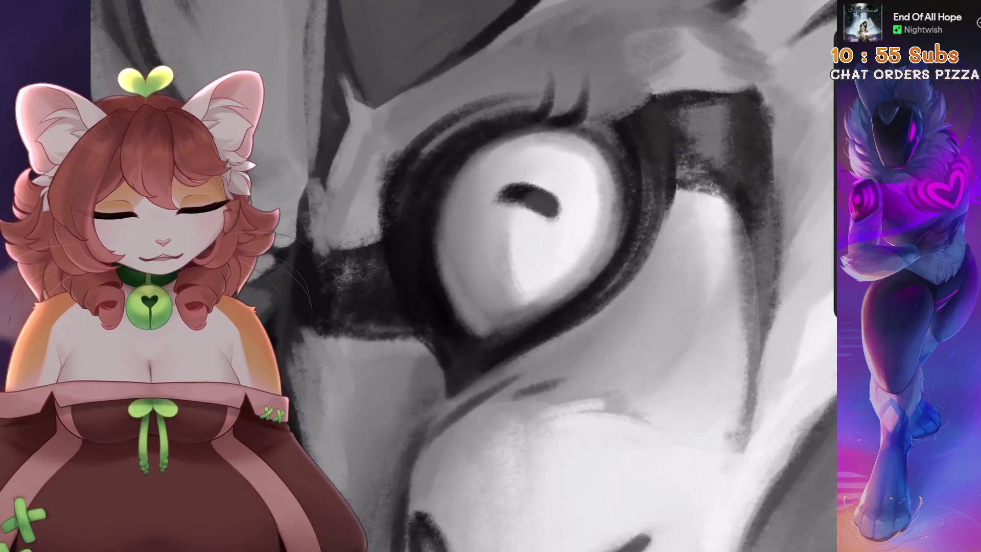
left_click_drag(482, 263, 505, 296)
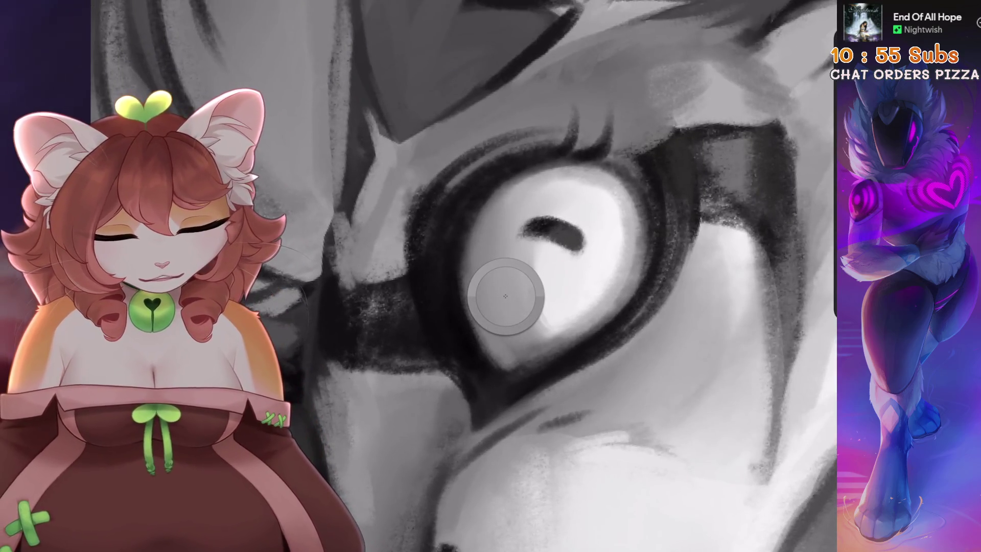
key("ctrl+z")
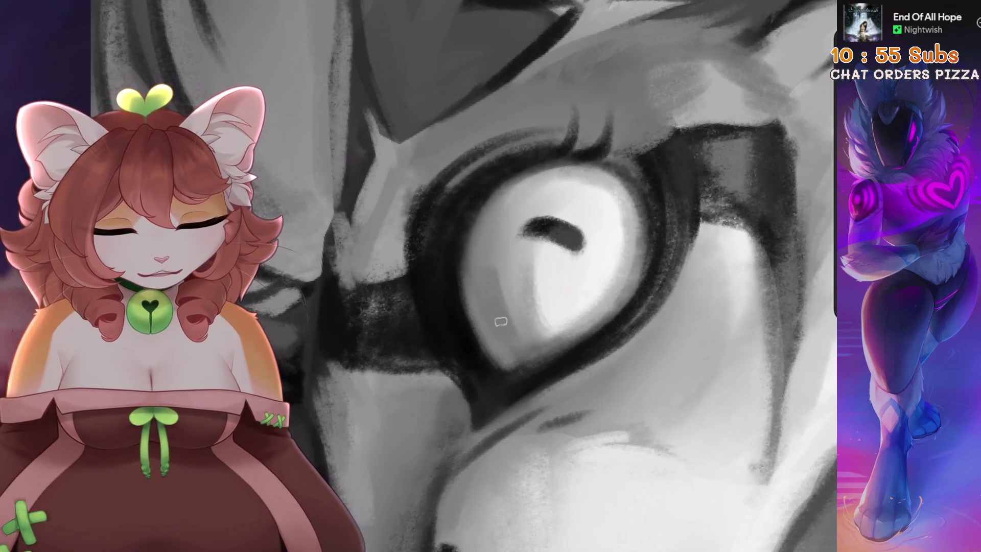
key("ctrl+z")
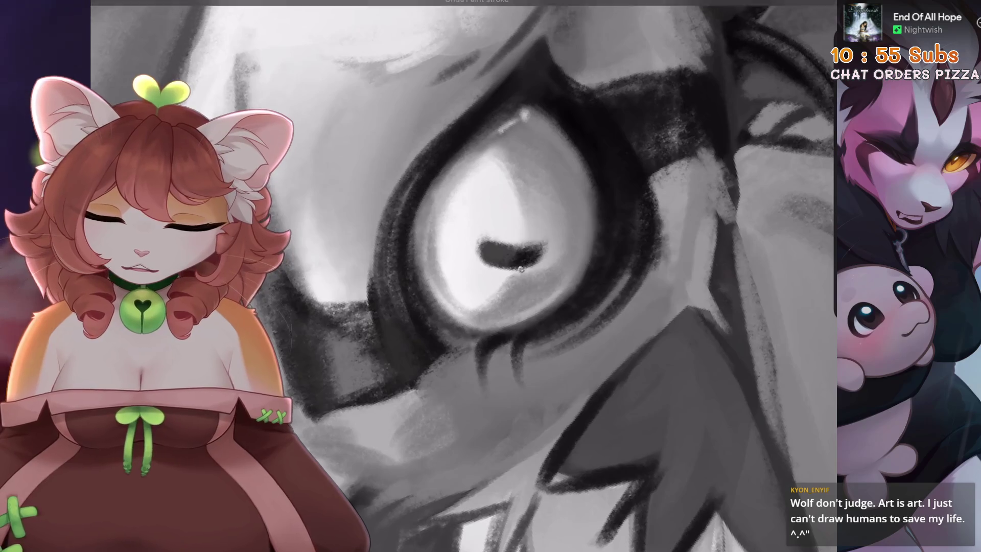
Paint light highlights on, below and beside the pupil, then darken the upper eyelid
left_click_drag(511, 276, 508, 288)
left_click_drag(528, 241, 544, 240)
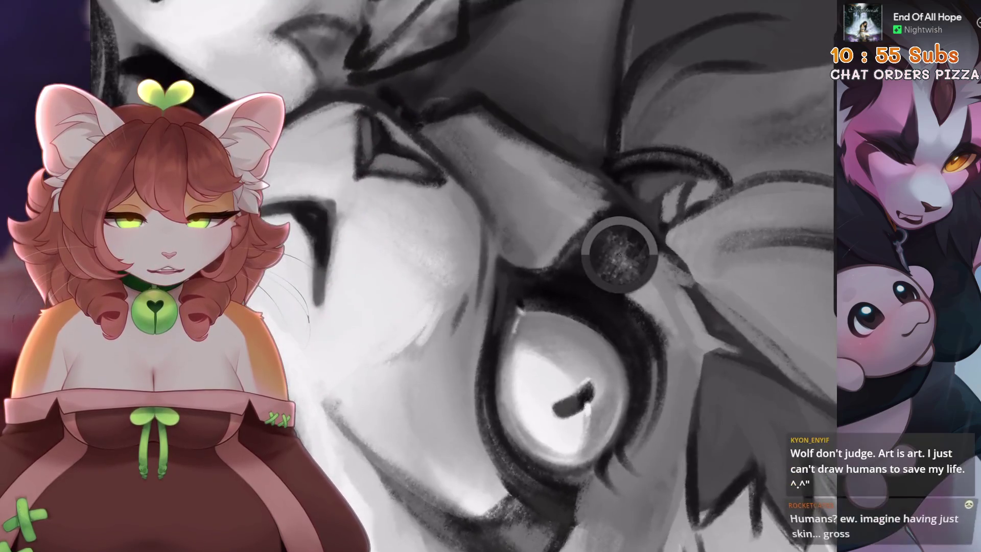
left_click_drag(619, 253, 587, 275)
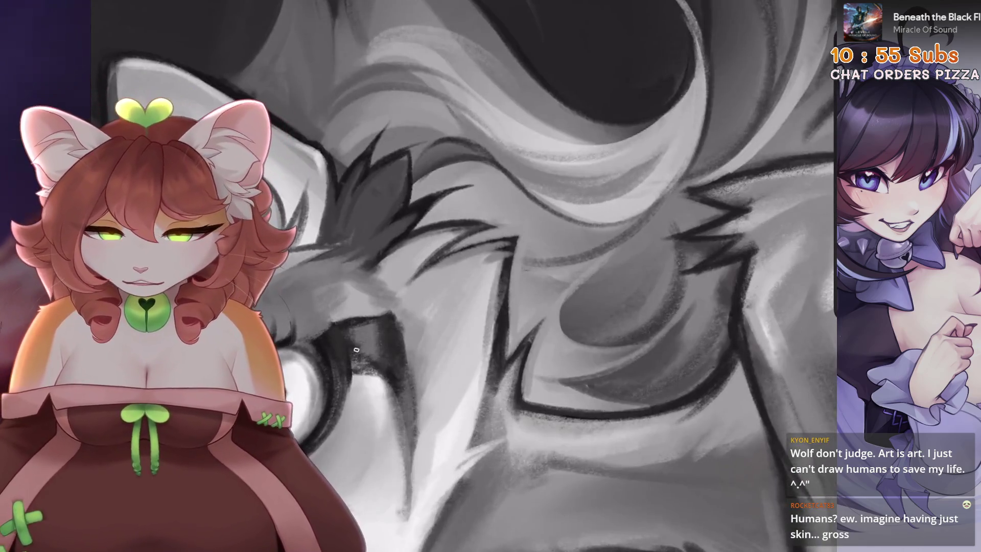
Add dark strokes along and above the creature's eye outline, undoing the last one
left_click_drag(356, 349, 368, 386)
mouse_move(510, 331)
left_mouse_down()
mouse_move(519, 287)
mouse_move(502, 290)
left_mouse_up()
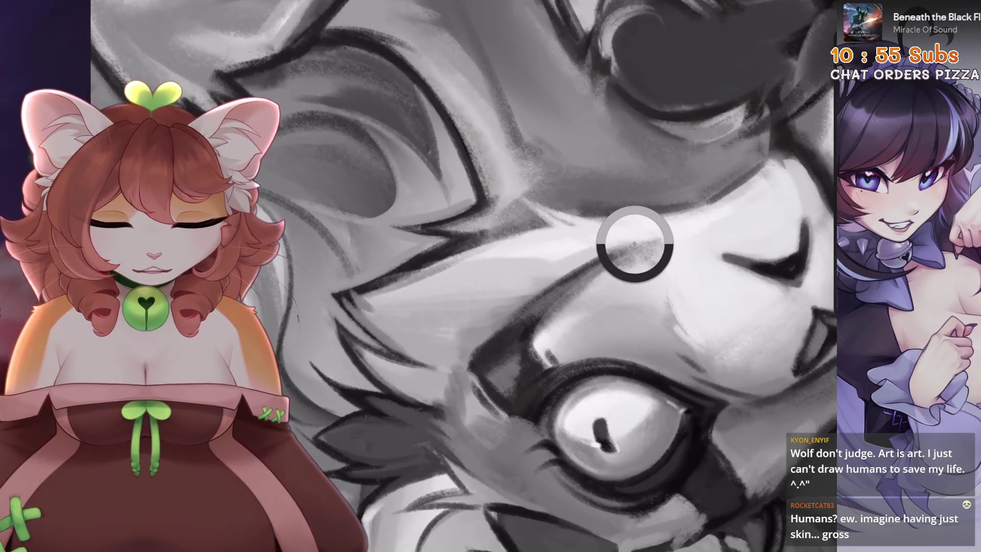
left_click_drag(604, 192, 562, 276)
key("ctrl+z")
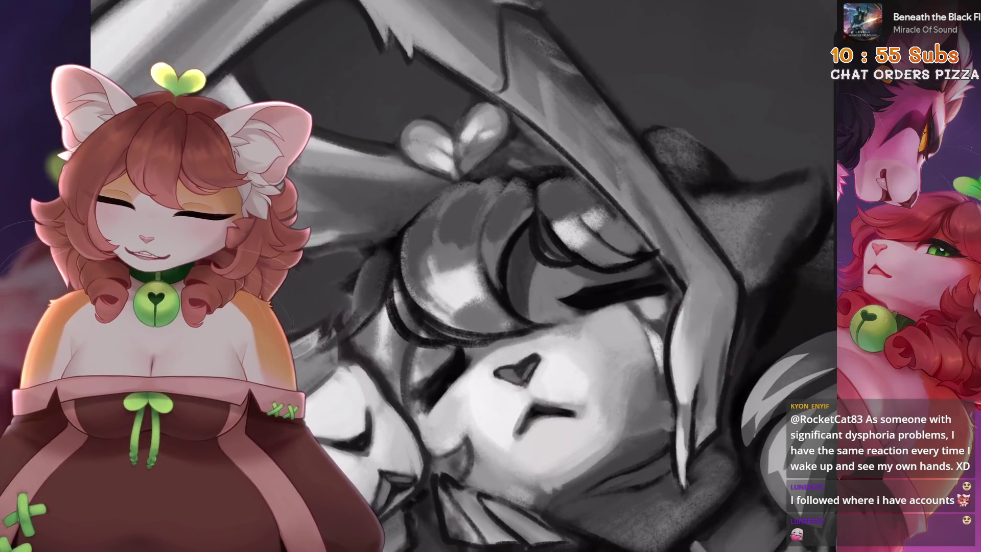
Zoom to the cat girl's face and undo a stroke near her closed eye
scroll(544, 366, "up", 6)
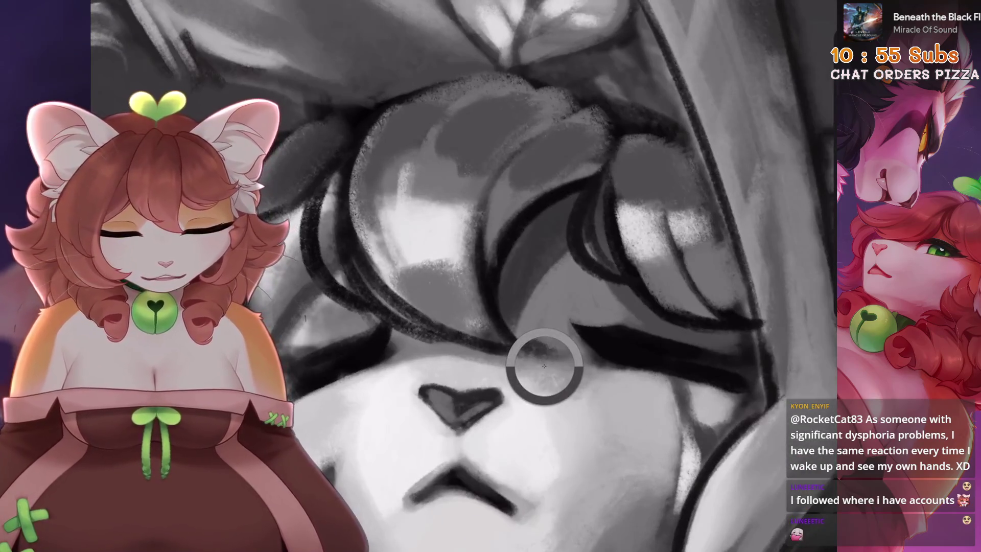
key("ctrl+z")
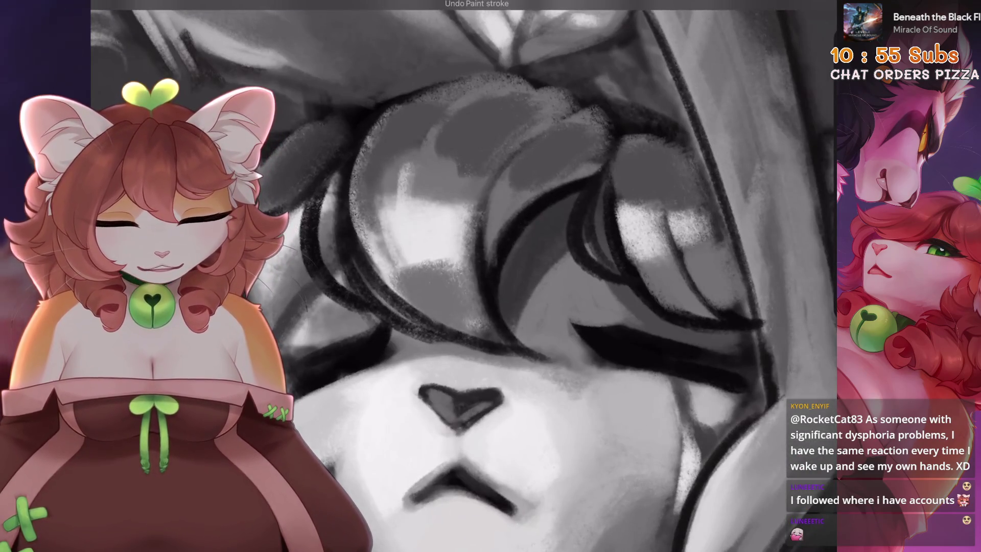
scroll(463, 275, "down", 6)
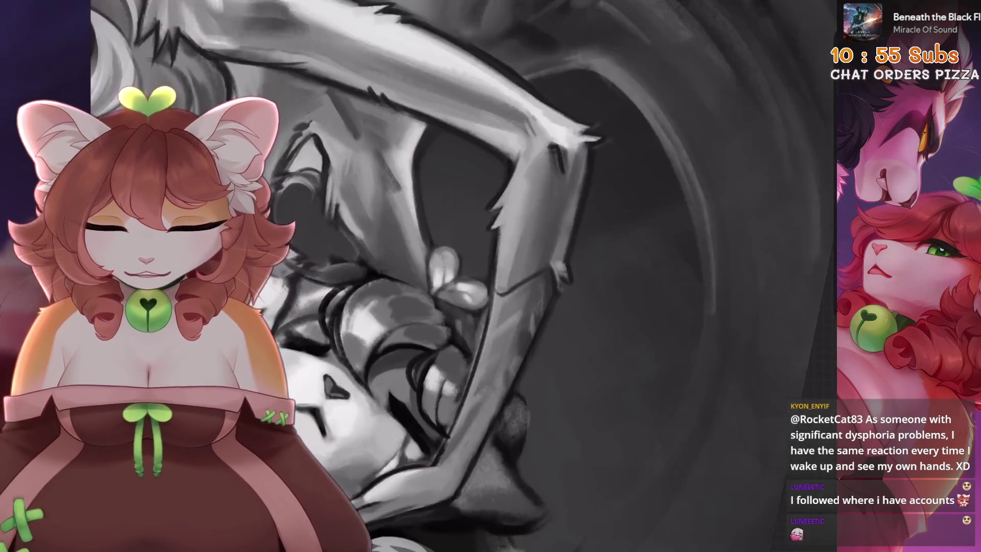
Draw a freehand selection around the jagged dark fur patch under the creature's eye
scroll(444, 276, "down", 5)
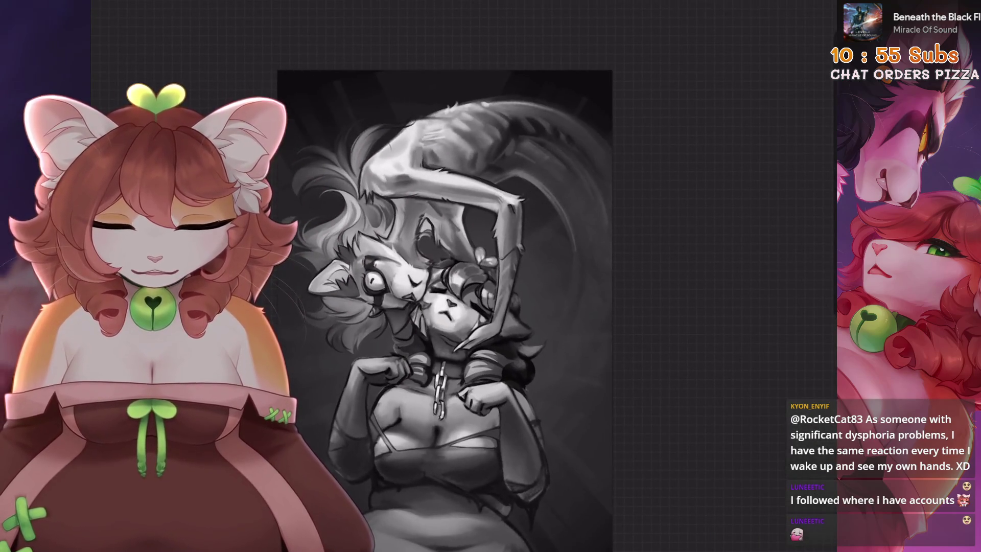
scroll(320, 289, "up", 5)
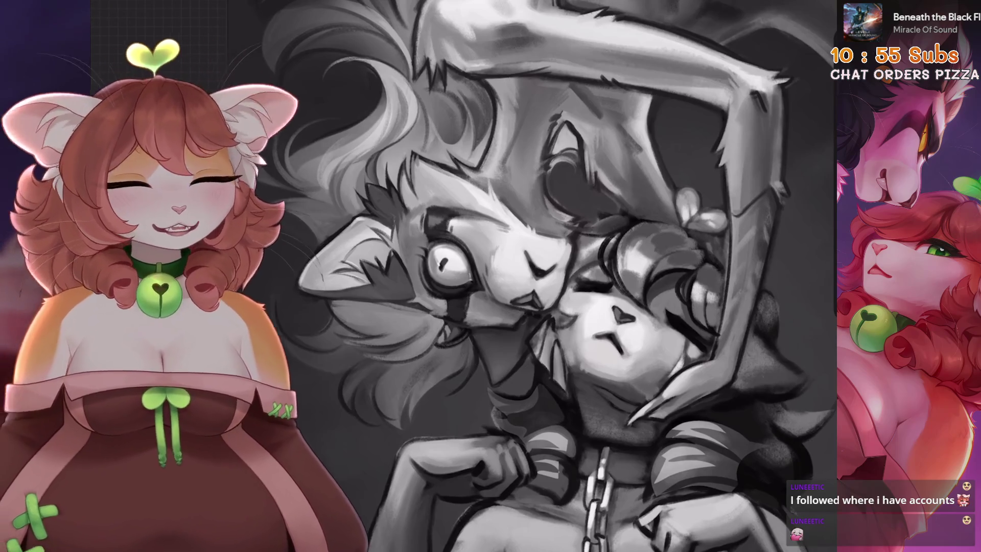
scroll(410, 315, "up", 5)
key("s")
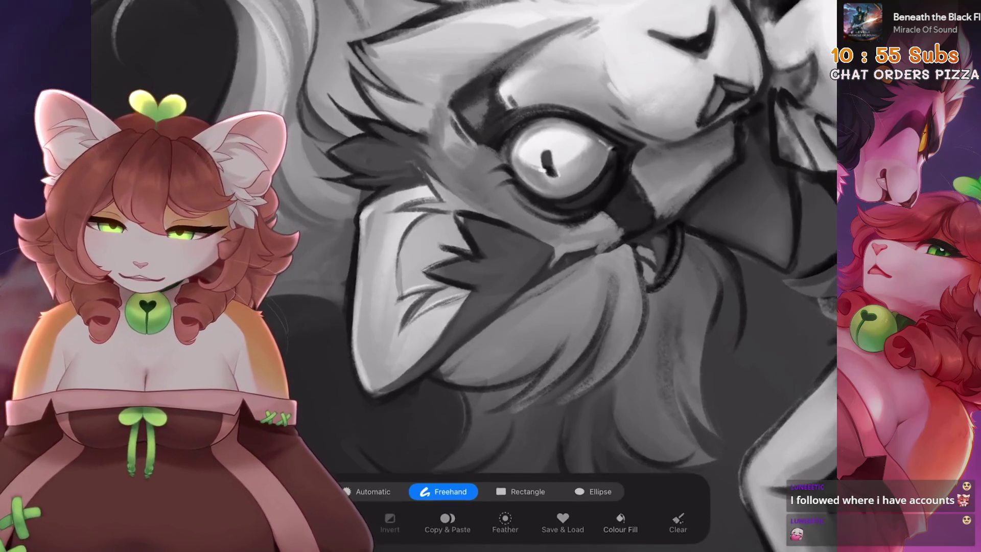
scroll(510, 230, "right", 2)
left_click_drag(585, 188, 514, 202)
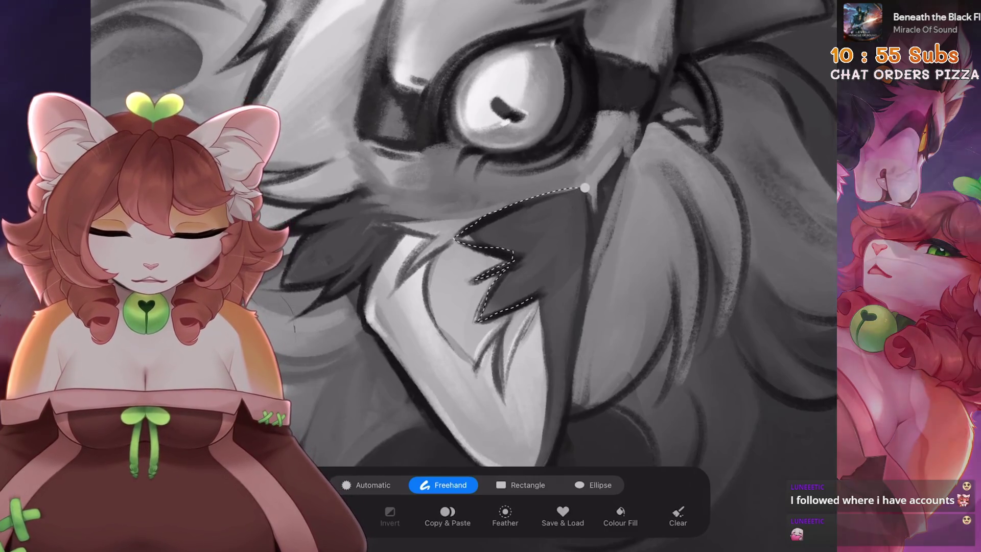
scroll(511, 255, "up", 2)
left_click_drag(480, 312, 526, 426)
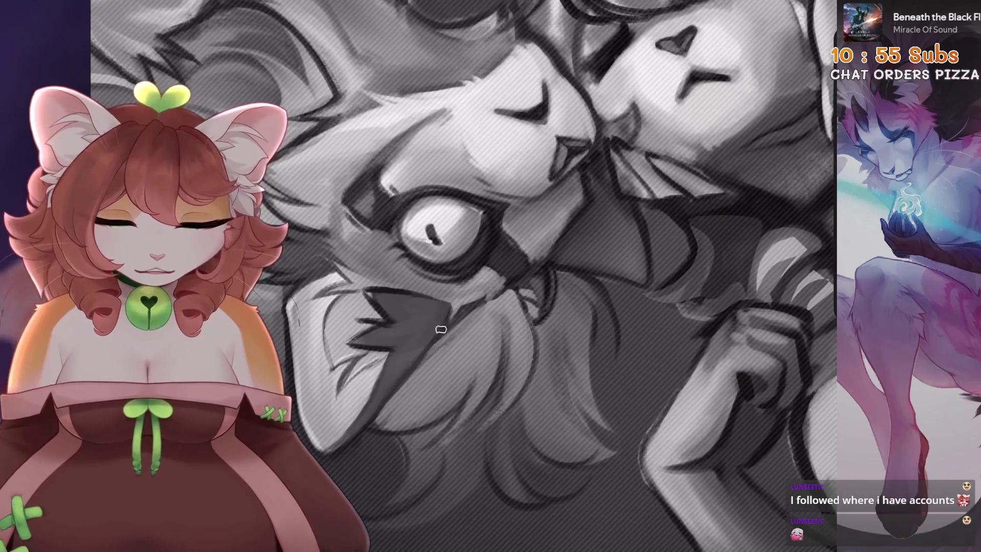
scroll(428, 361, "up", 3)
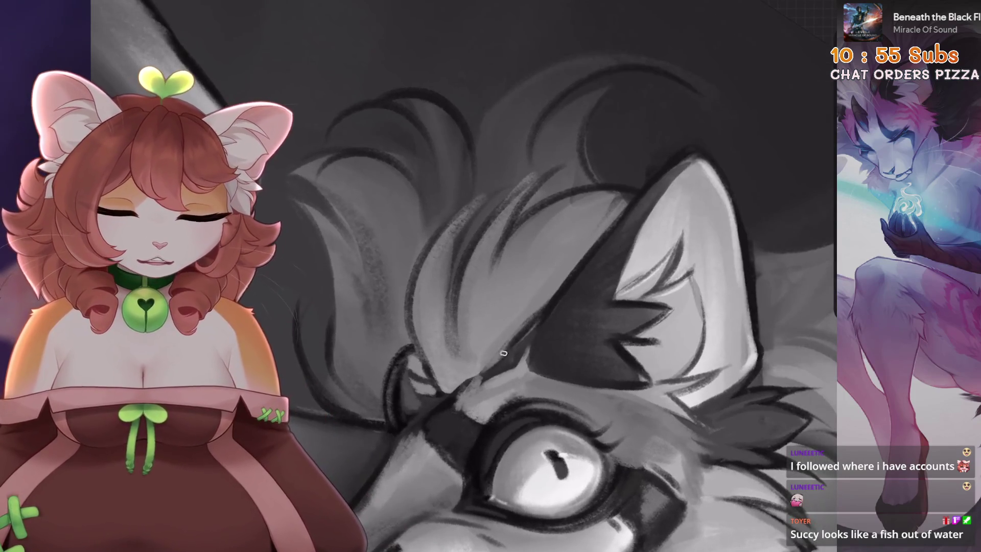
Paint a darker grey over the creature's forehead above the eye
left_click_drag(503, 352, 531, 330)
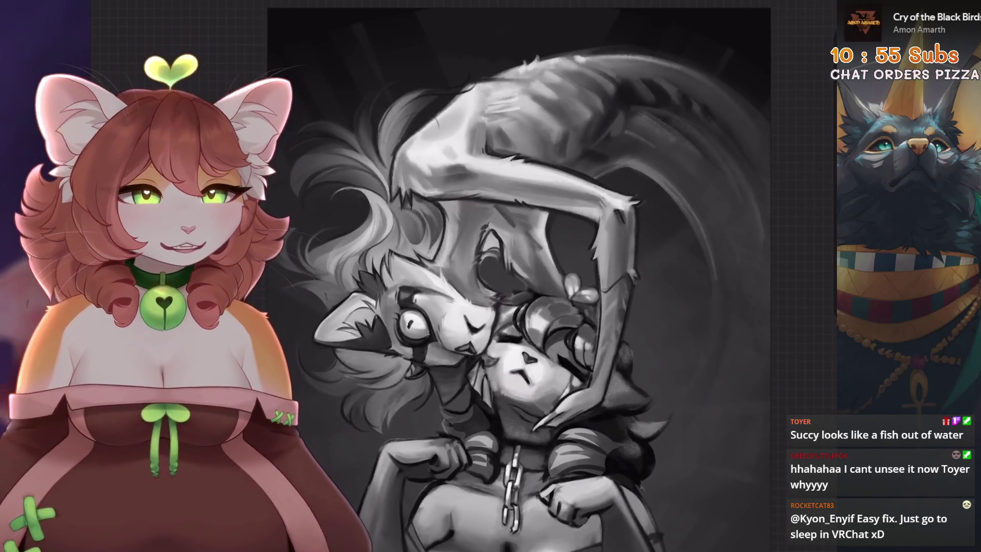
Rotate and tilt the canvas to frame the creature's forearm draped over the face
scroll(556, 317, "up", 5)
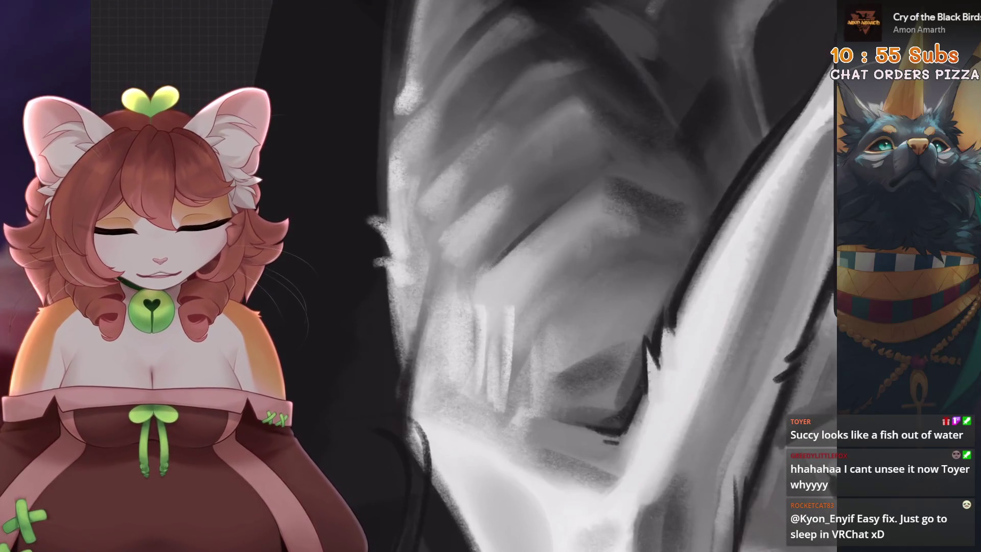
left_click_drag(540, 220, 561, 266)
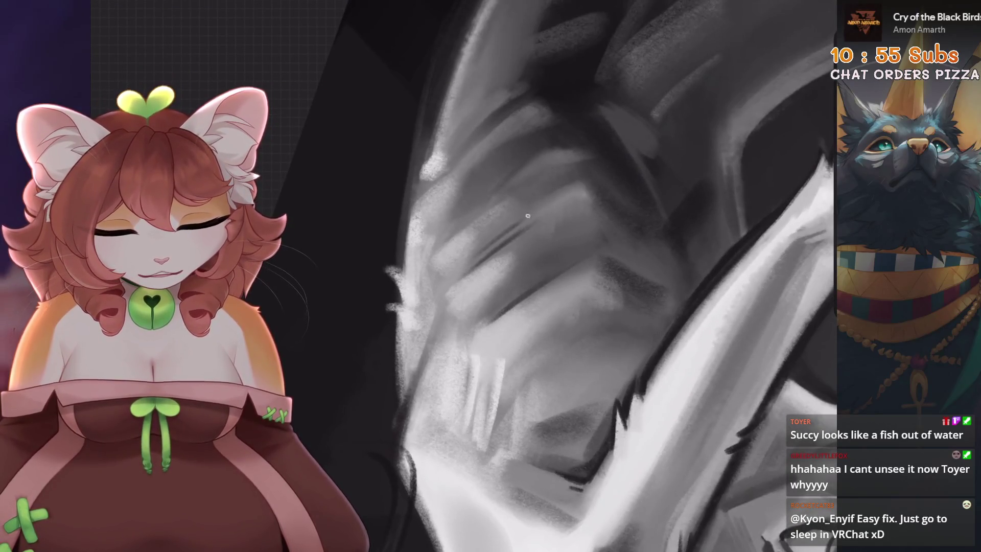
left_click_drag(510, 228, 516, 234)
scroll(511, 239, "down", 5)
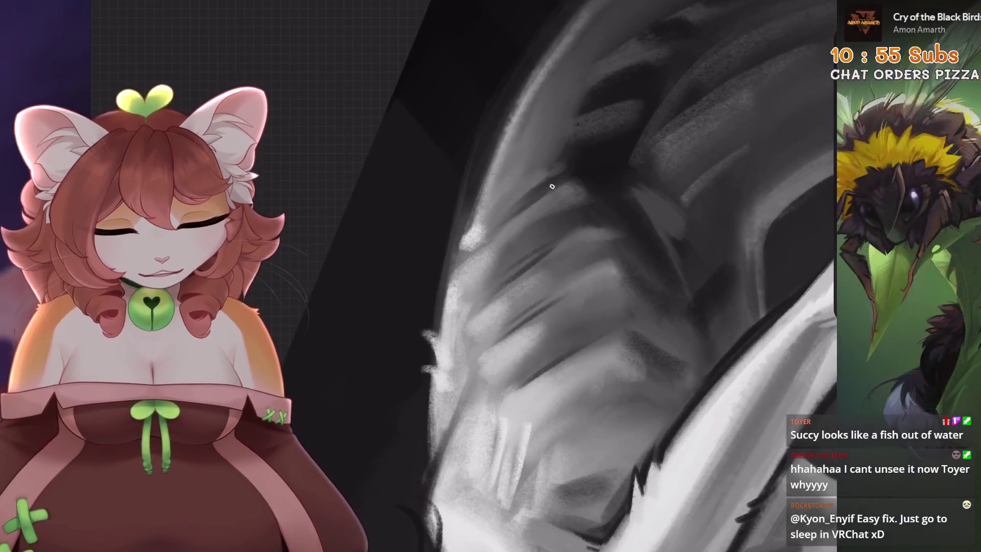
scroll(574, 314, "up", 5)
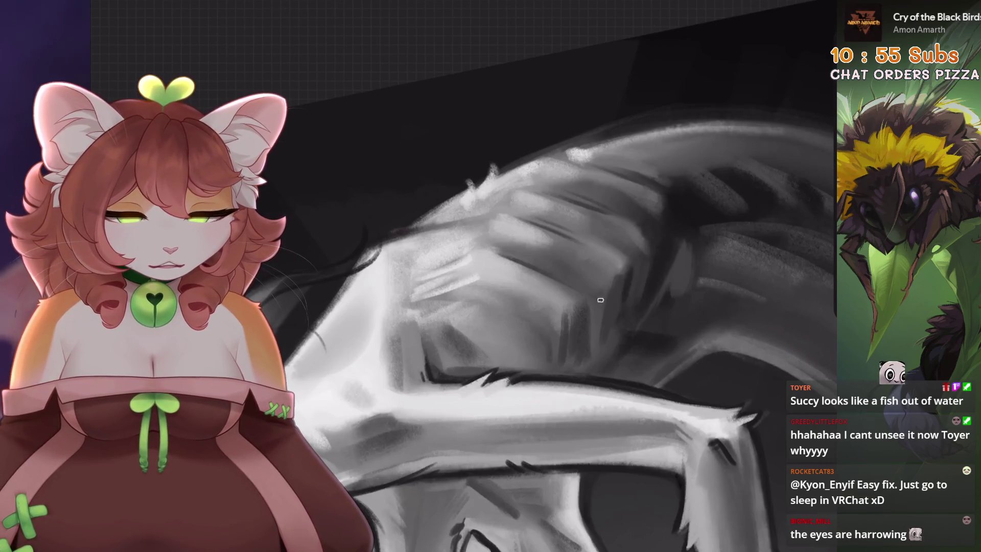
scroll(678, 224, "down", 5)
scroll(511, 332, "up", 5)
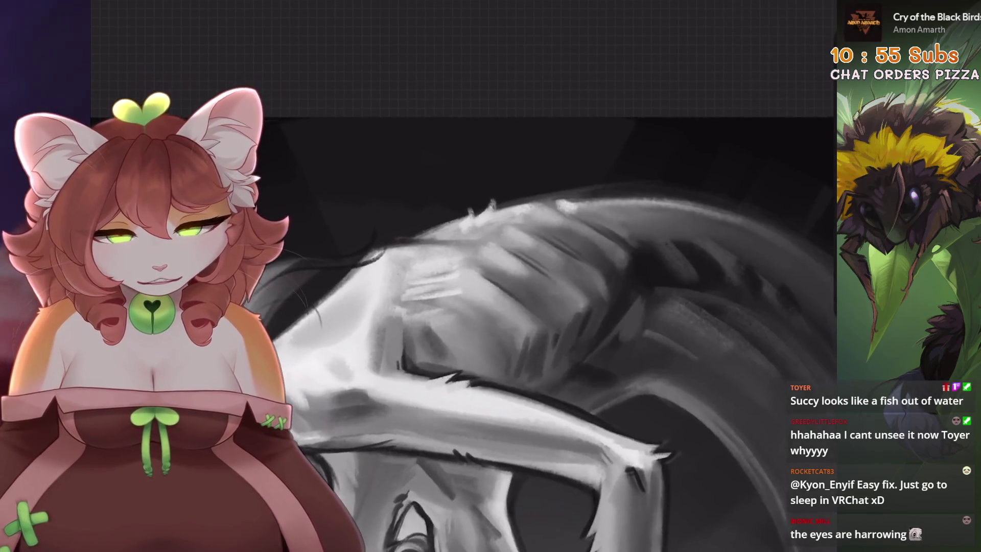
scroll(501, 332, "down", 5)
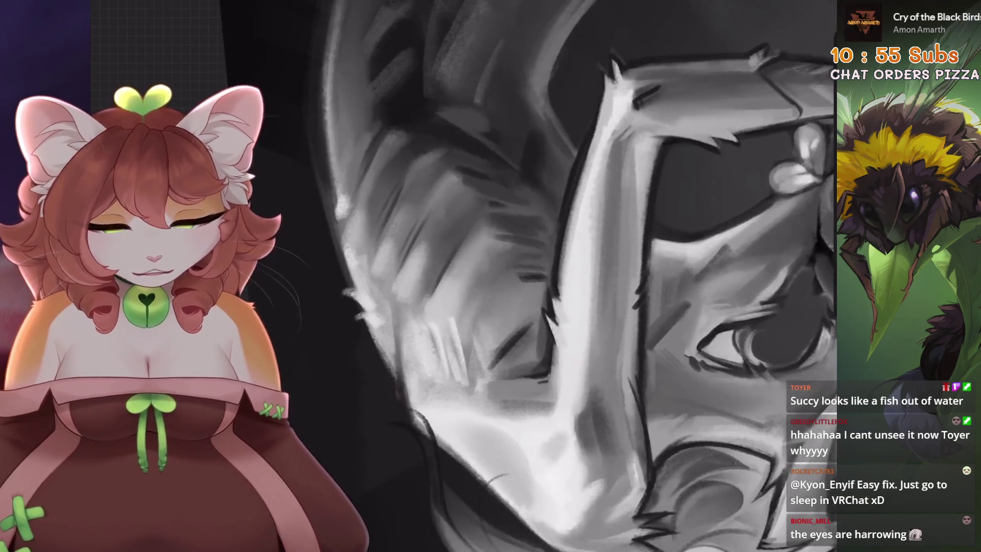
scroll(501, 272, "up", 5)
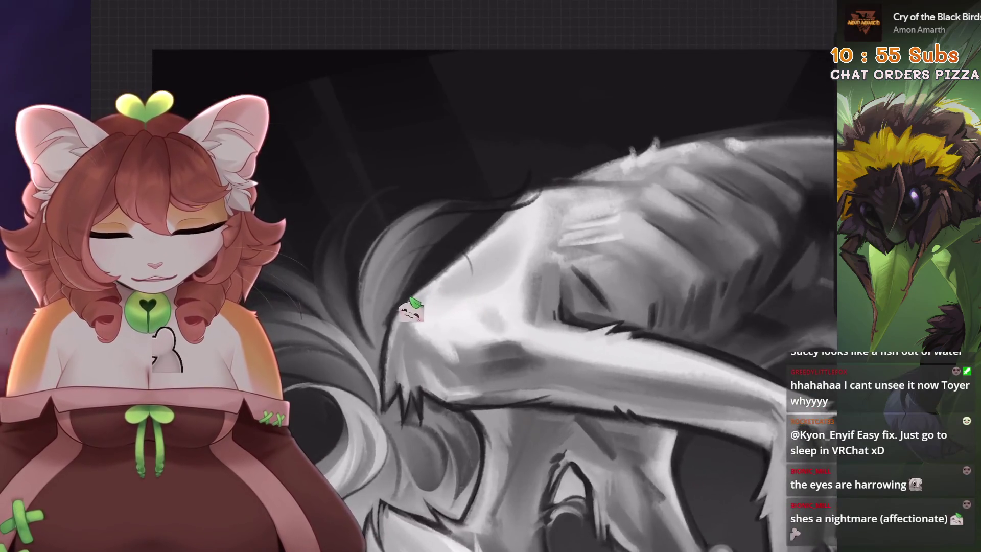
scroll(533, 321, "up", 3)
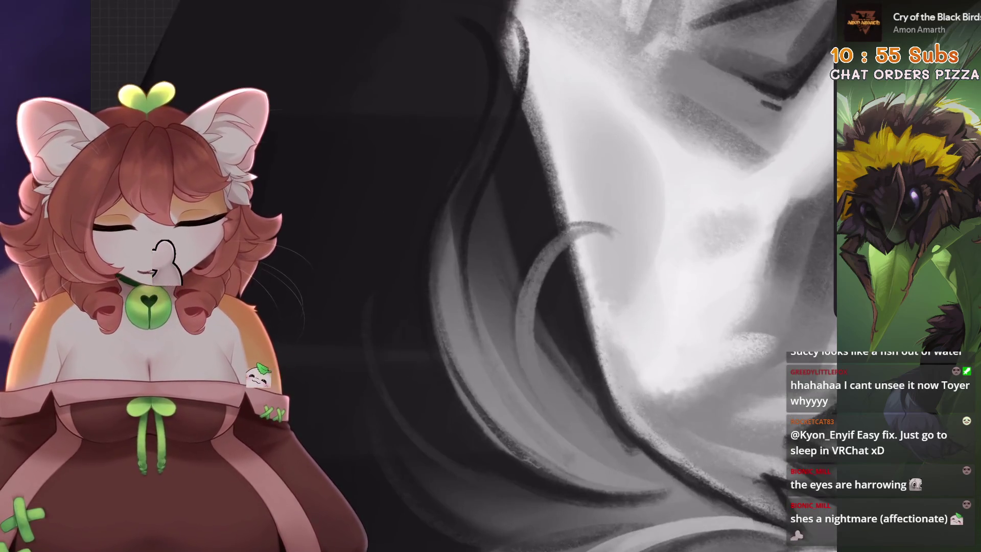
Undo a paint stroke and a smudge stroke on the forearm shading
key("ctrl+z")
scroll(511, 281, "down", 1)
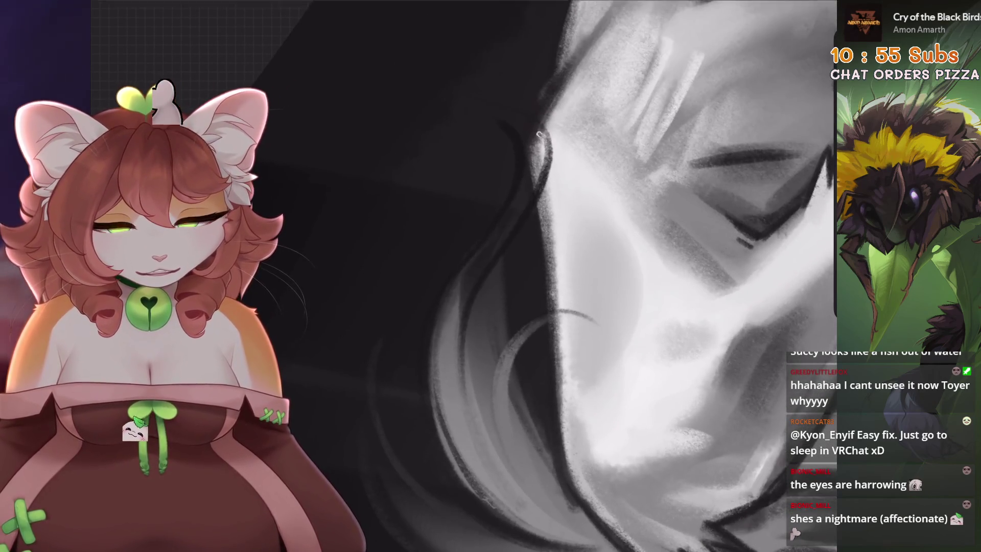
scroll(510, 281, "down", 4)
scroll(511, 281, "up", 5)
key("ctrl+z")
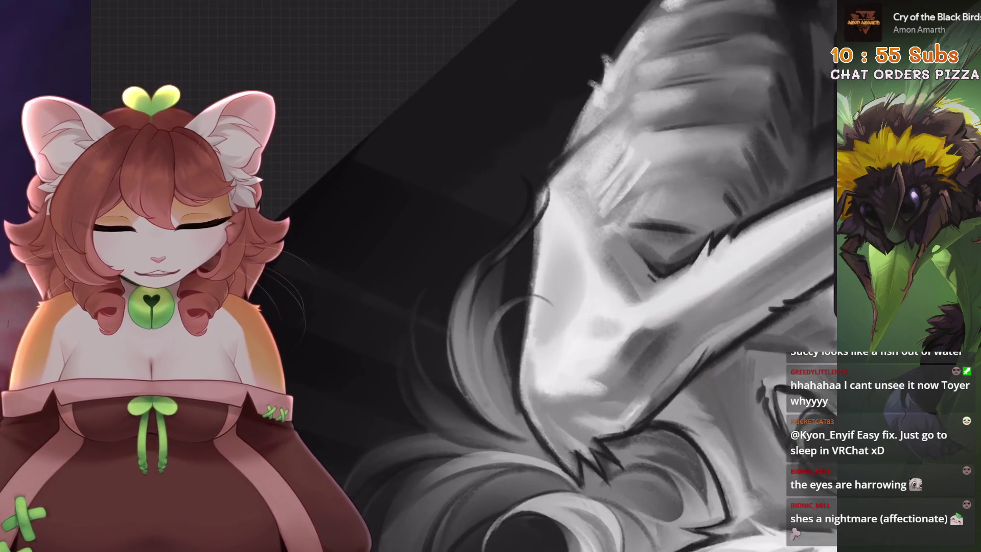
scroll(511, 281, "down", 3)
scroll(511, 281, "up", 4)
scroll(510, 281, "up", 2)
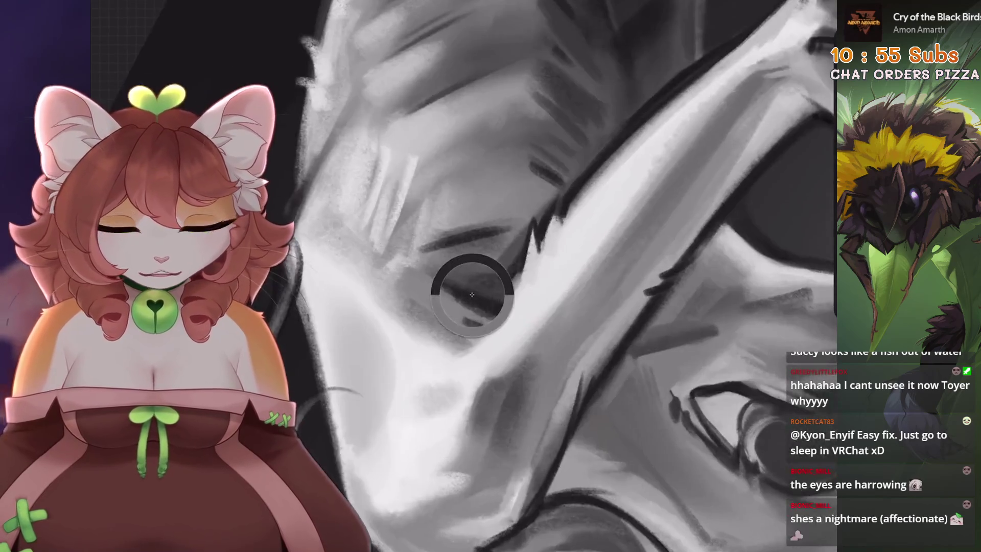
scroll(511, 281, "down", 1)
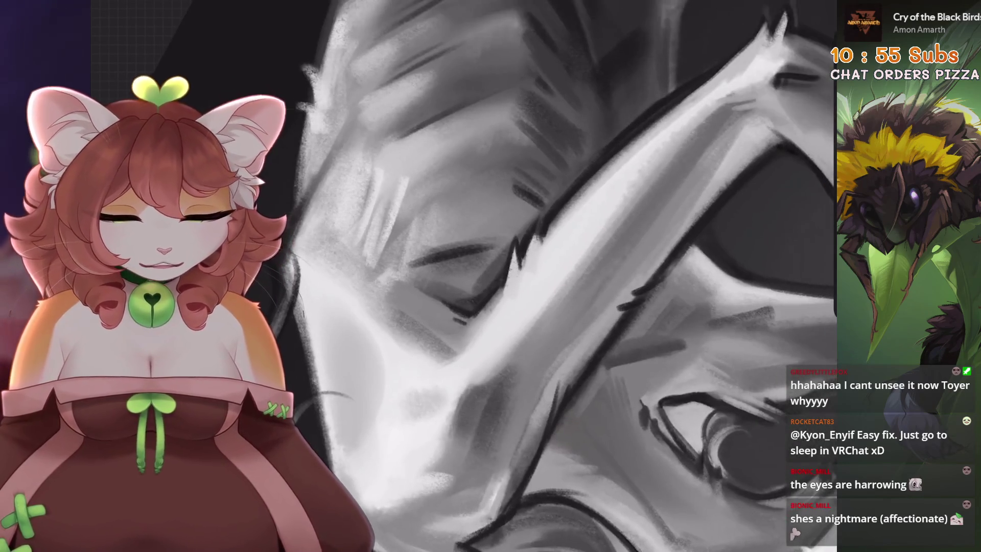
scroll(511, 281, "down", 3)
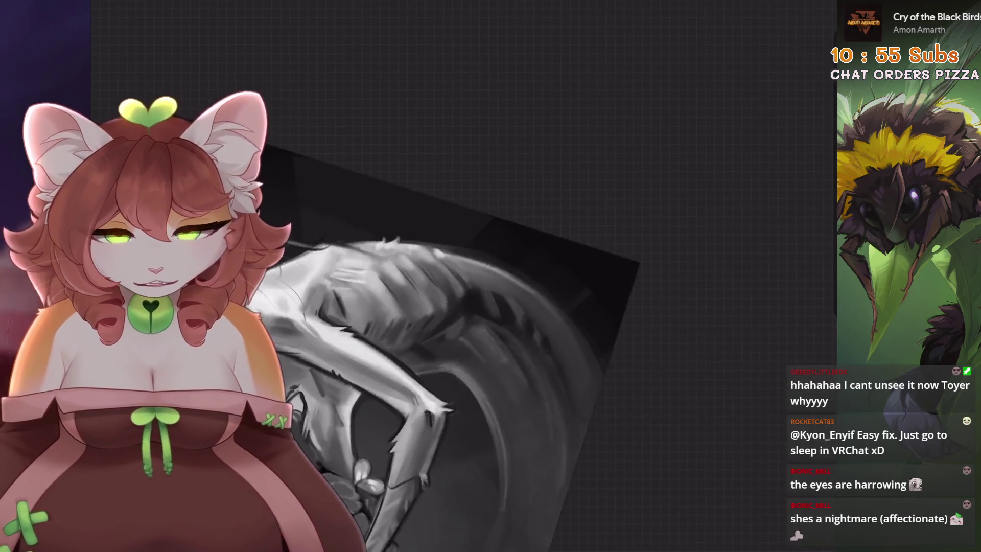
Darken the shading along the creature's draped arm with a brush stroke
scroll(510, 281, "up", 2)
scroll(511, 281, "up", 2)
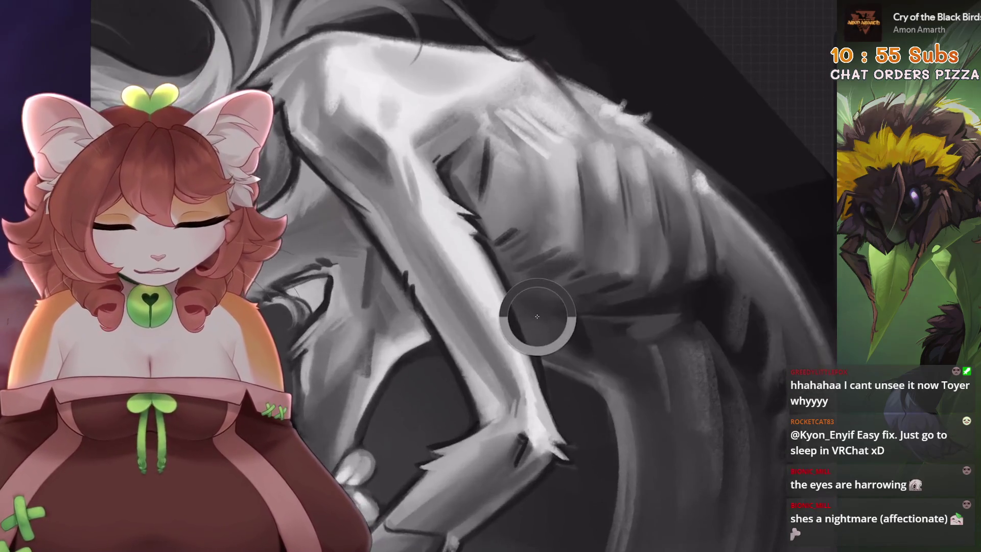
left_click_drag(520, 379, 531, 407)
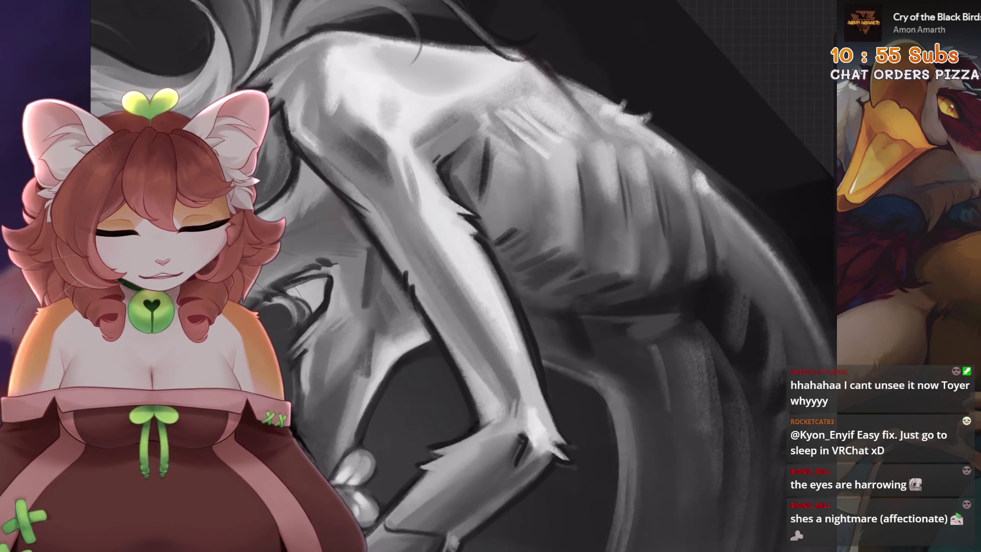
scroll(511, 281, "up", 2)
scroll(521, 398, "up", 2)
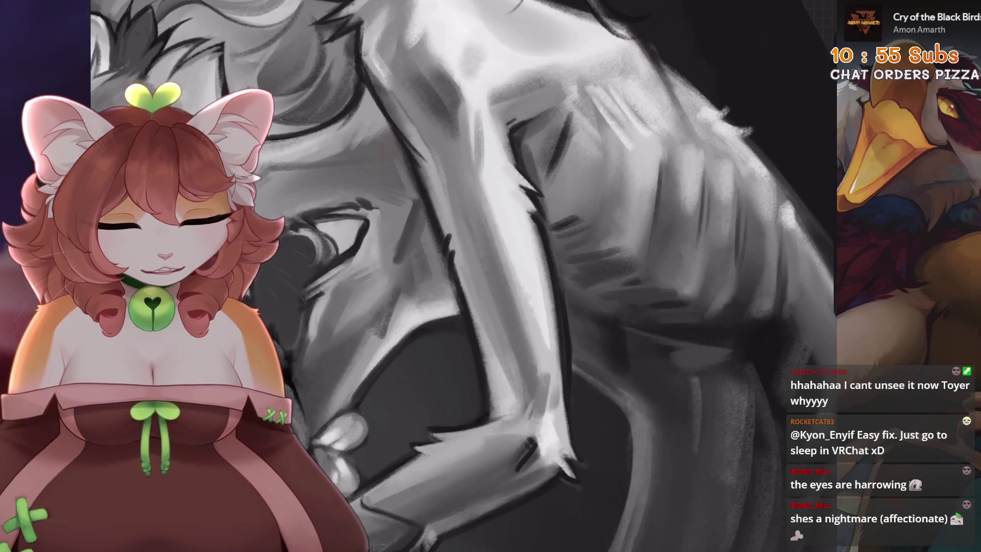
Fit the whole painting upright on screen to review it
scroll(542, 390, "down", 5)
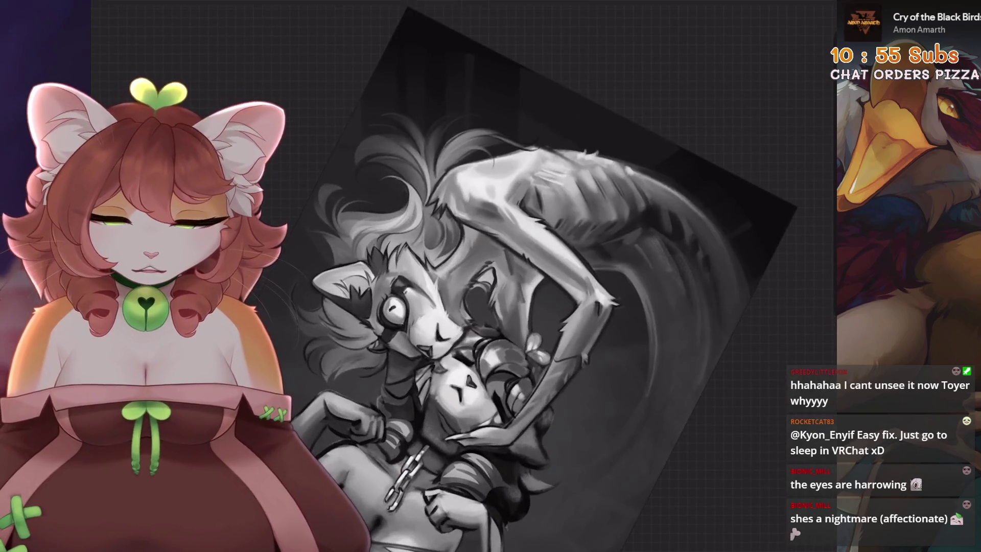
scroll(613, 383, "up", 3)
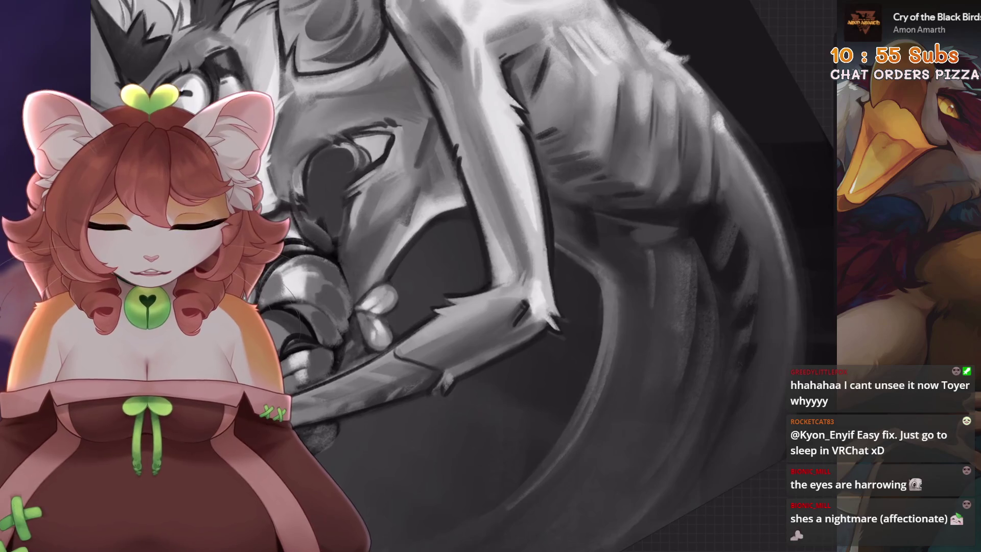
scroll(544, 249, "up", 1)
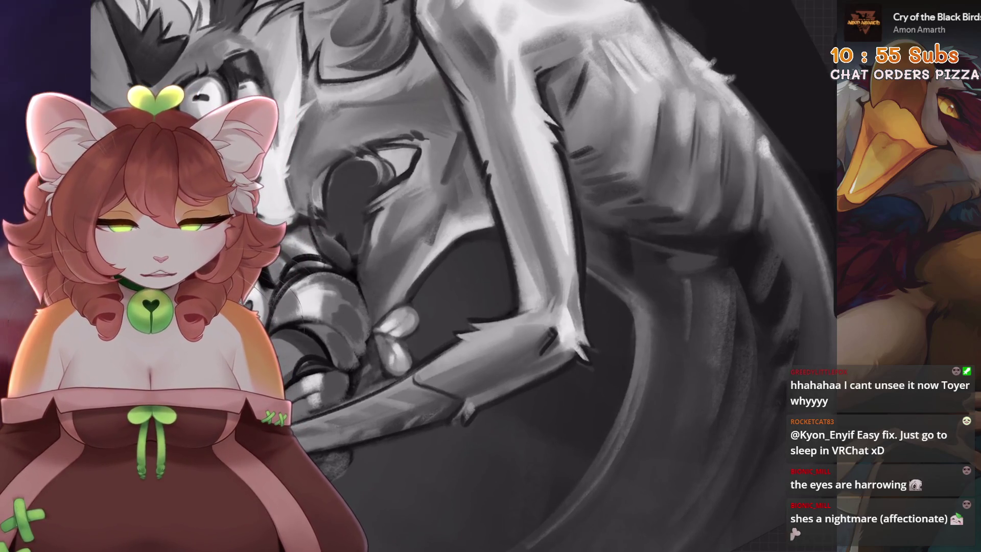
scroll(560, 286, "up", 1)
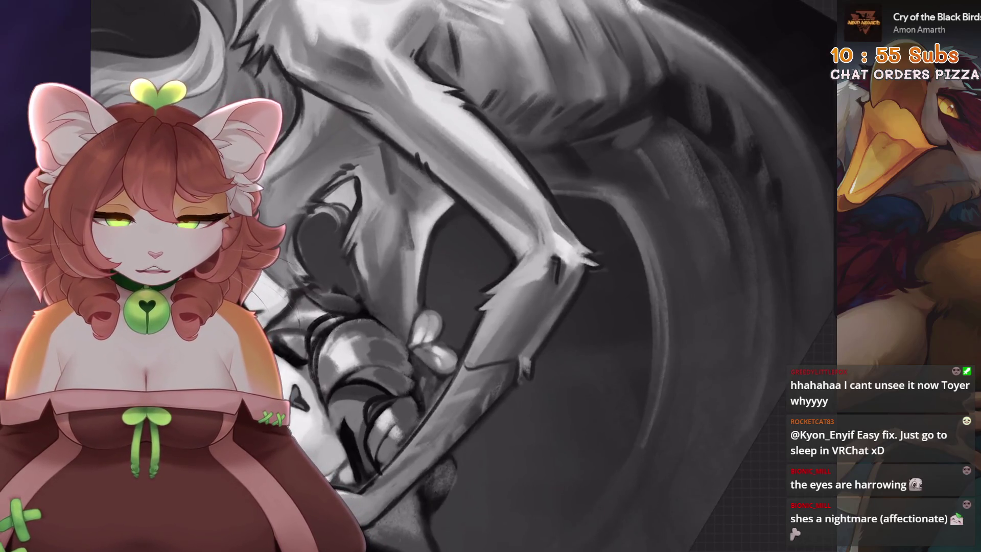
key("ctrl+0")
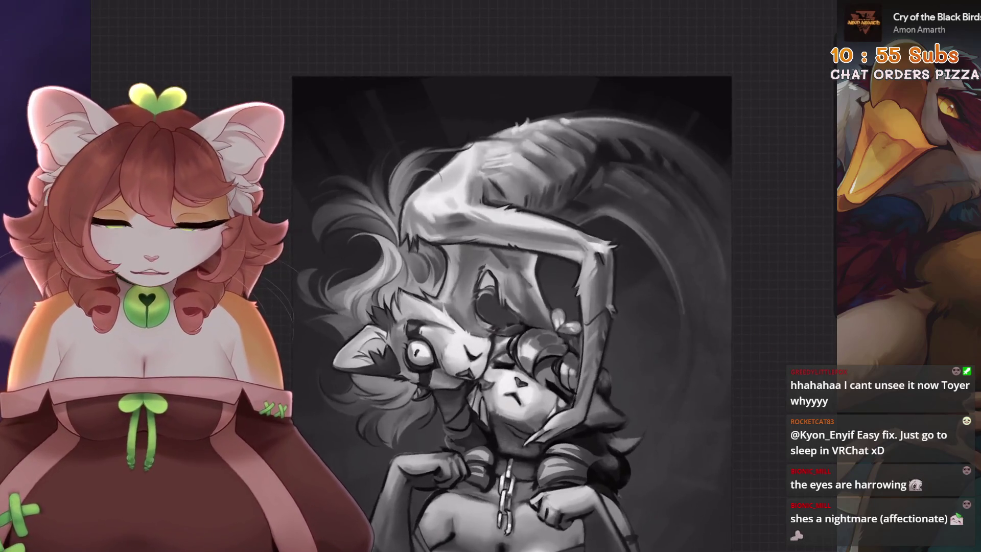
scroll(559, 318, "up", 3)
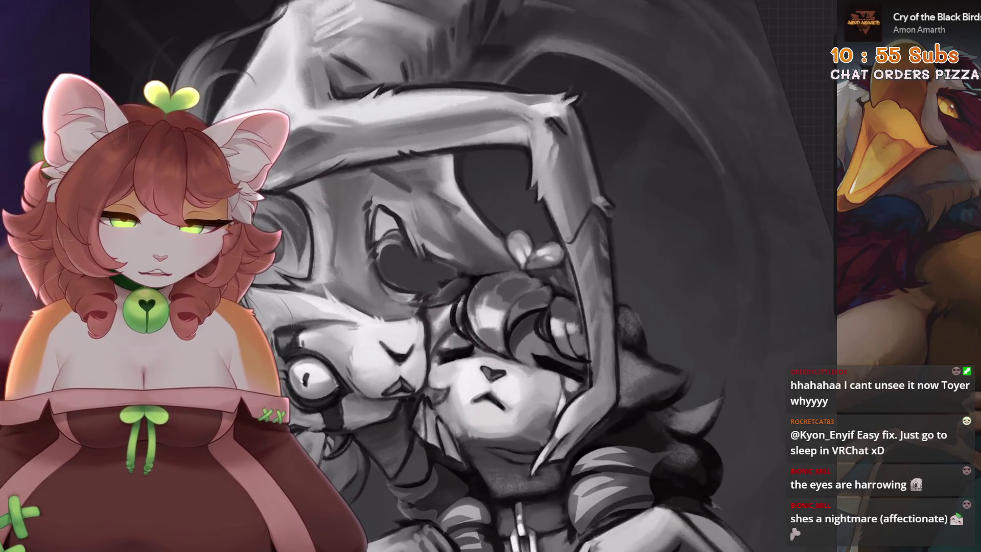
Paint a dark stroke down the hood edge and a lighter stroke beside it
left_click_drag(603, 296, 608, 360)
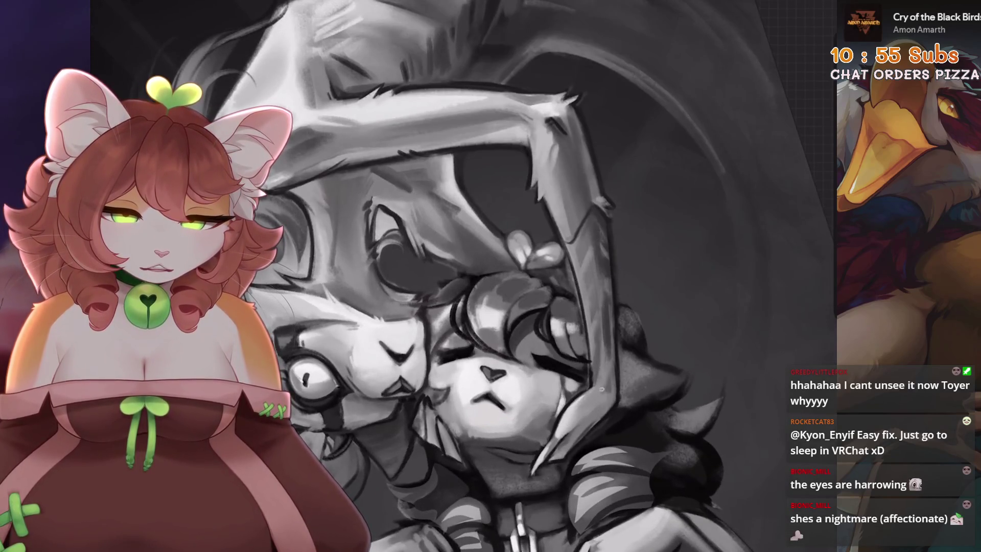
scroll(602, 400, "down", 1)
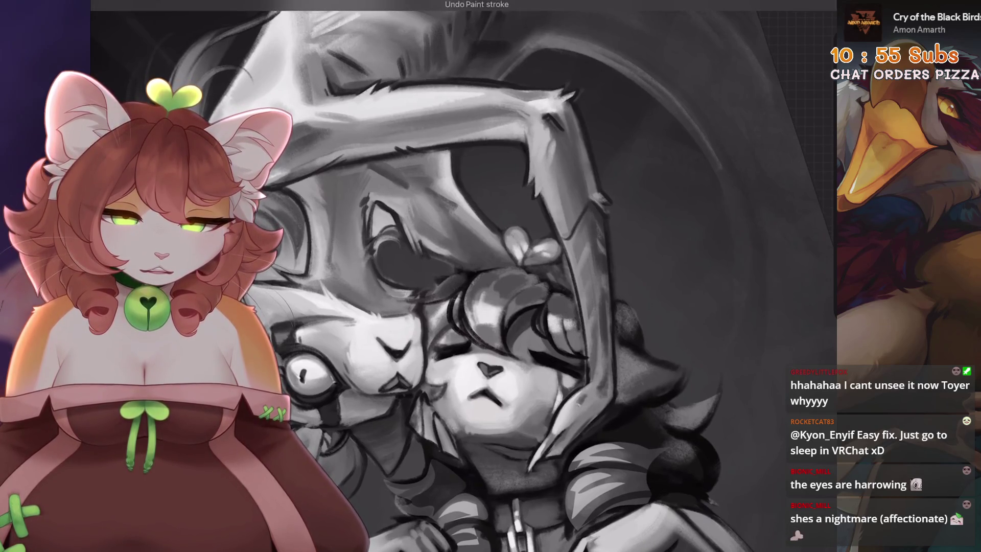
scroll(491, 307, "up", 1)
left_click_drag(628, 312, 615, 342)
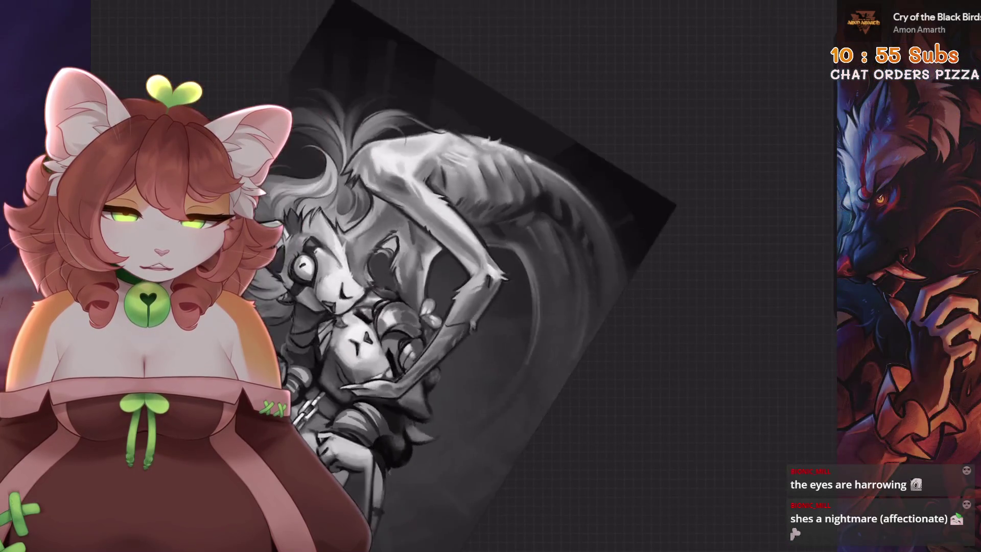
scroll(463, 276, "up", 2)
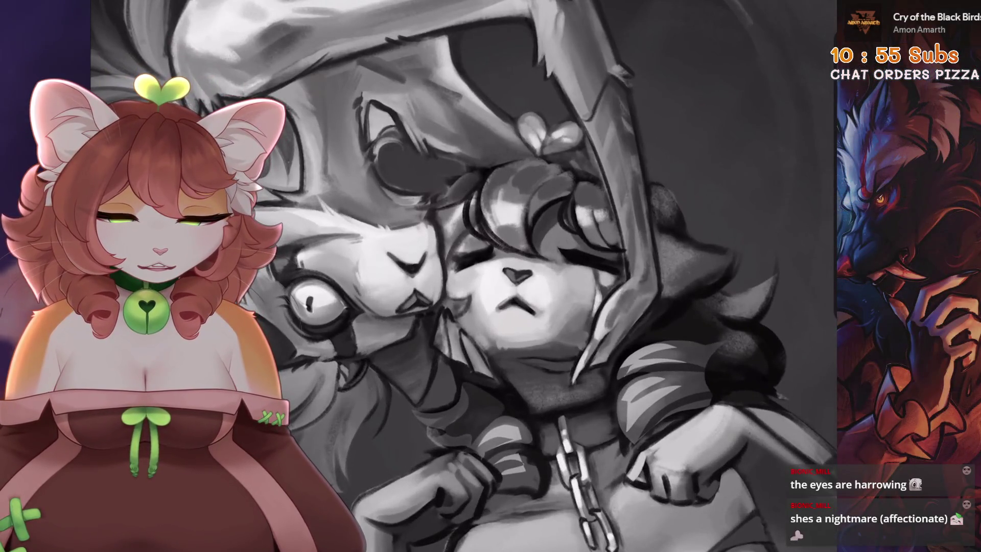
Undo the three unwanted paint strokes on the cat girl's hood
key("ctrl+z")
key("ctrl+z")
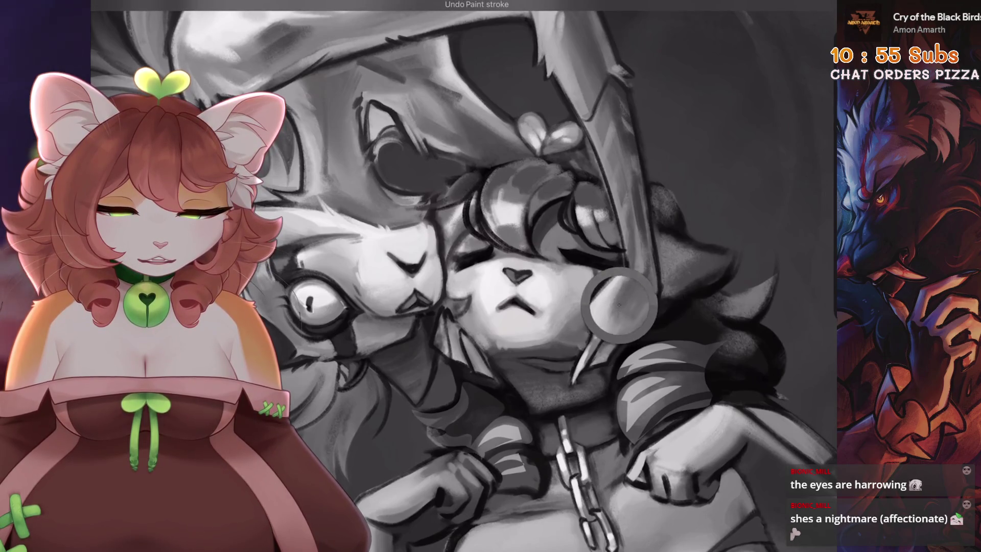
scroll(463, 276, "up", 2)
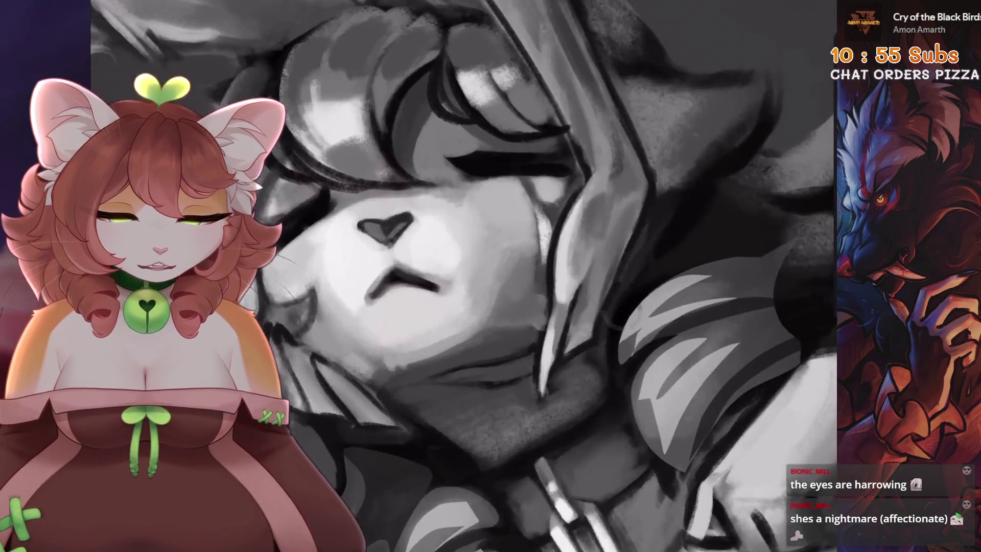
scroll(587, 274, "up", 1)
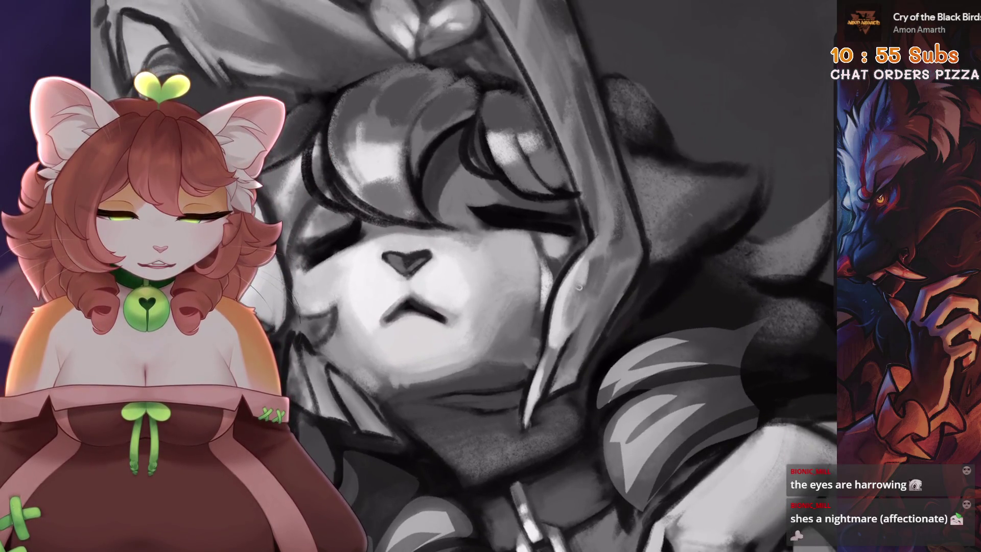
key("ctrl+z")
scroll(463, 276, "down", 1)
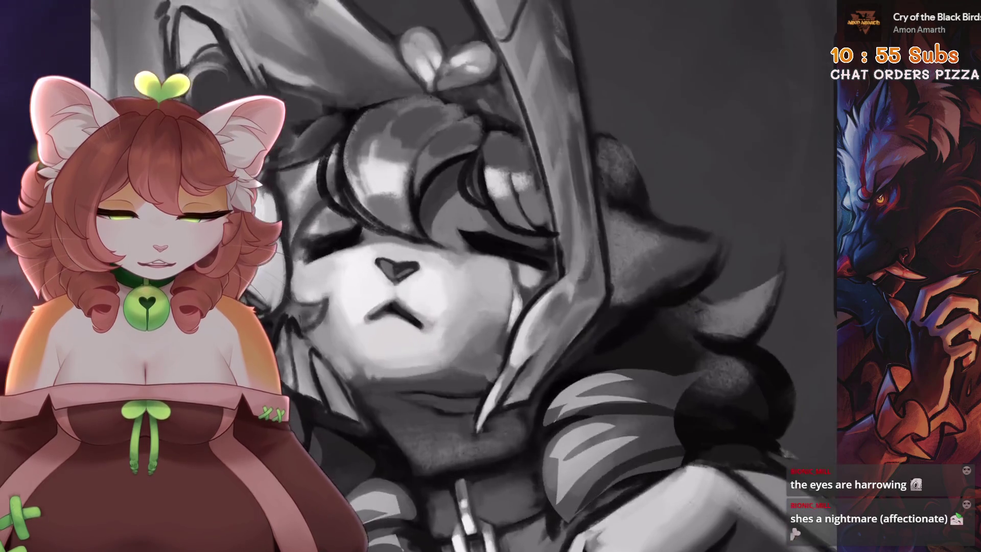
scroll(572, 297, "up", 1)
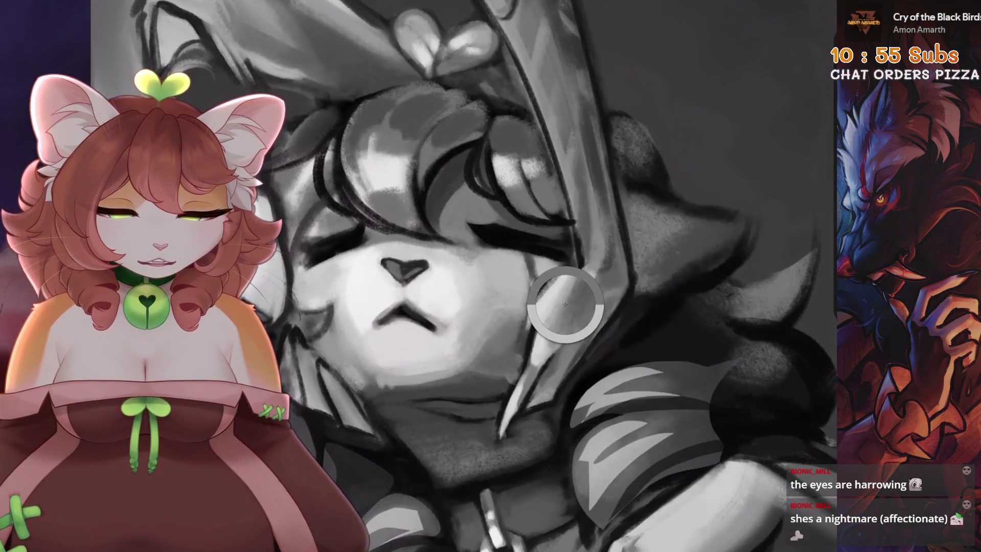
key("ctrl+z")
scroll(598, 292, "up", 2)
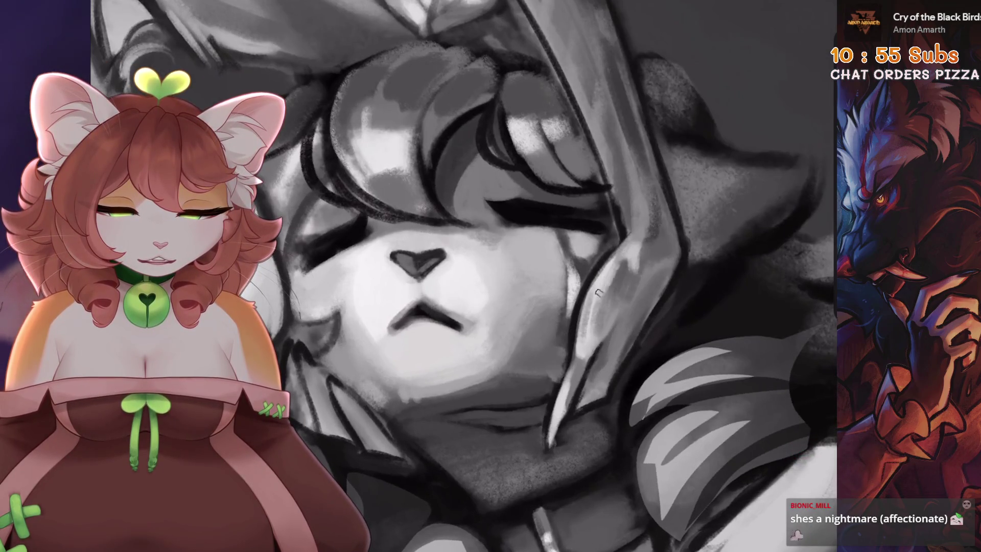
scroll(587, 346, "down", 1)
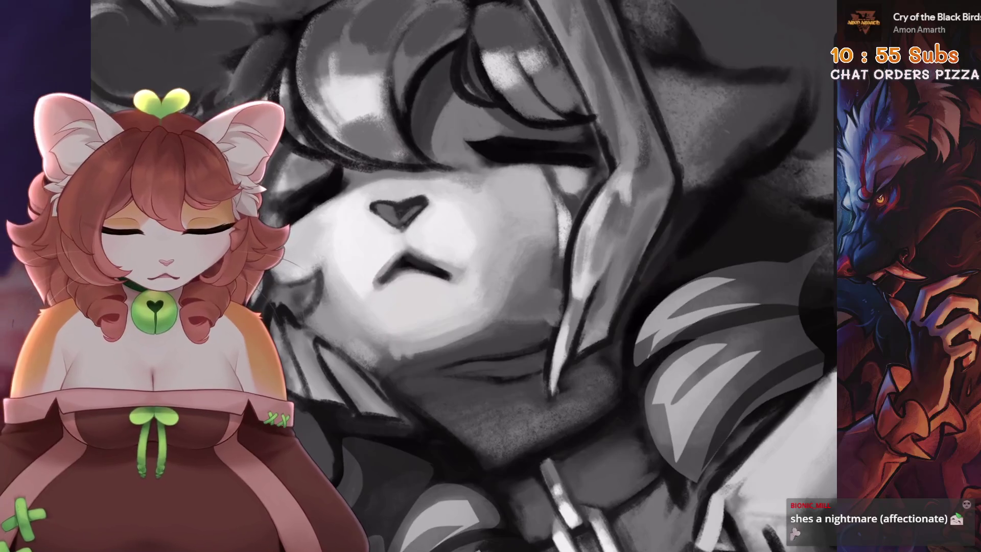
scroll(558, 369, "down", 5)
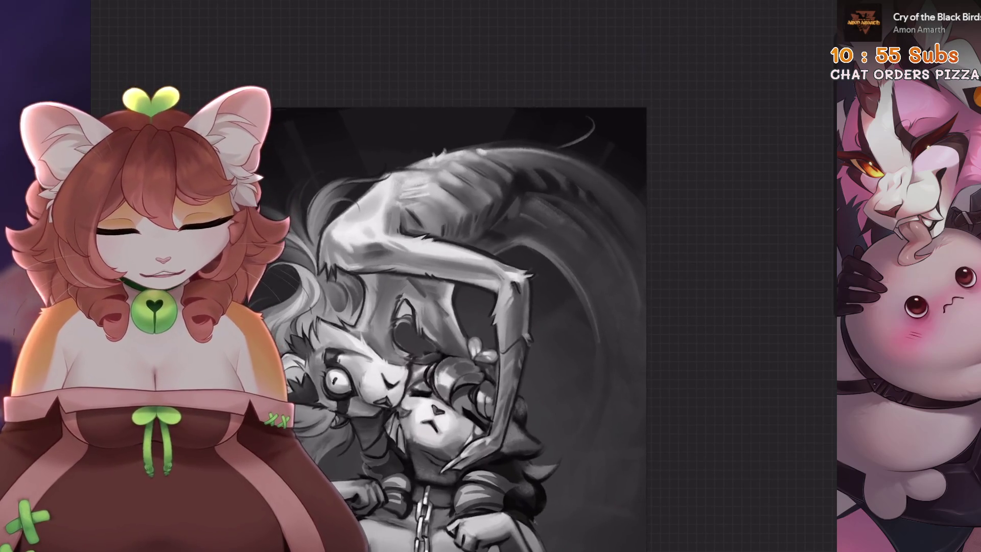
Sketch three thin strokes above the creature's head
left_click_drag(397, 108, 376, 245)
left_click_drag(432, 108, 381, 221)
left_click_drag(524, 108, 575, 156)
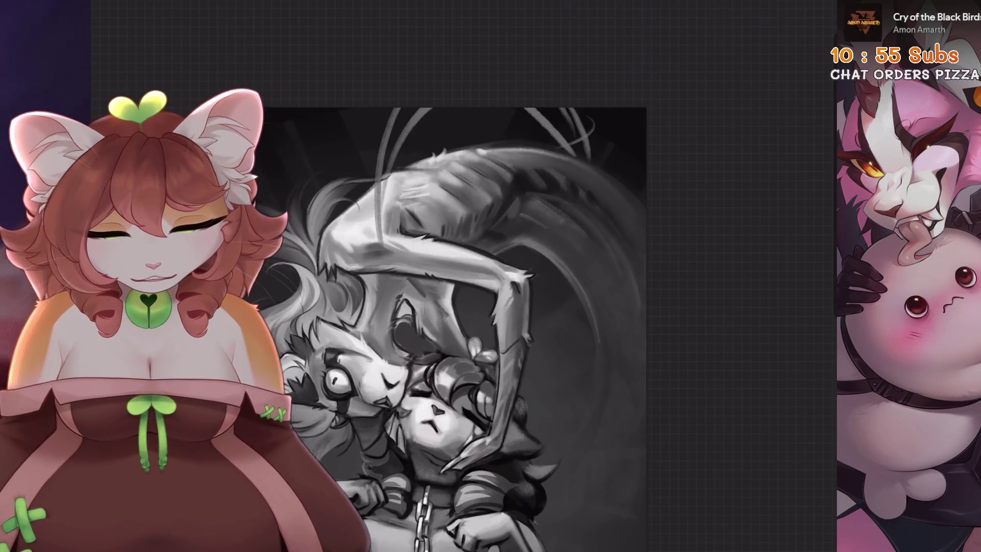
scroll(466, 309, "down", 5)
Undo the thin strokes at the top, then redo the last undone paint stroke
key("ctrl+z")
key("ctrl+z")
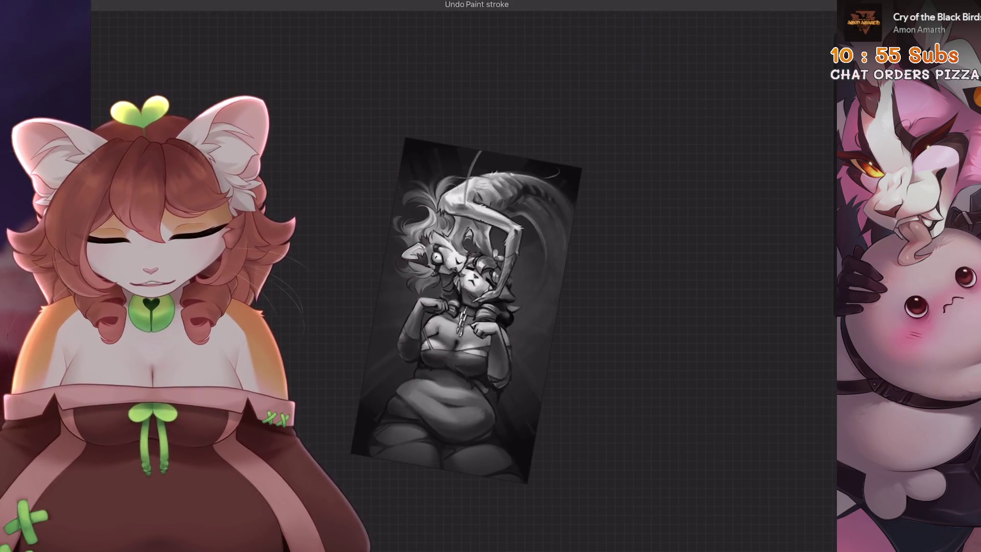
scroll(475, 307, "up", 5)
scroll(475, 306, "down", 5)
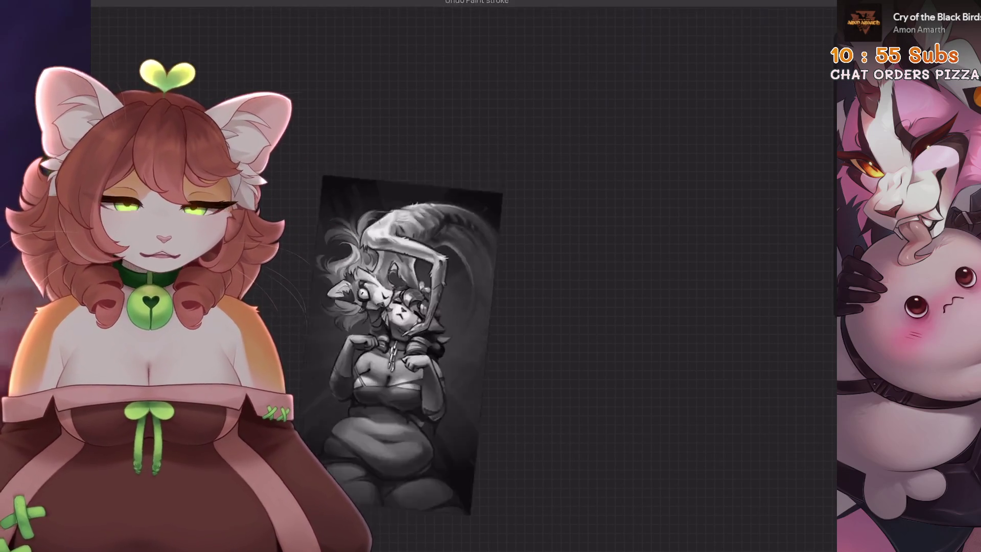
scroll(475, 306, "up", 5)
scroll(475, 276, "down", 3)
key("ctrl+shift+z")
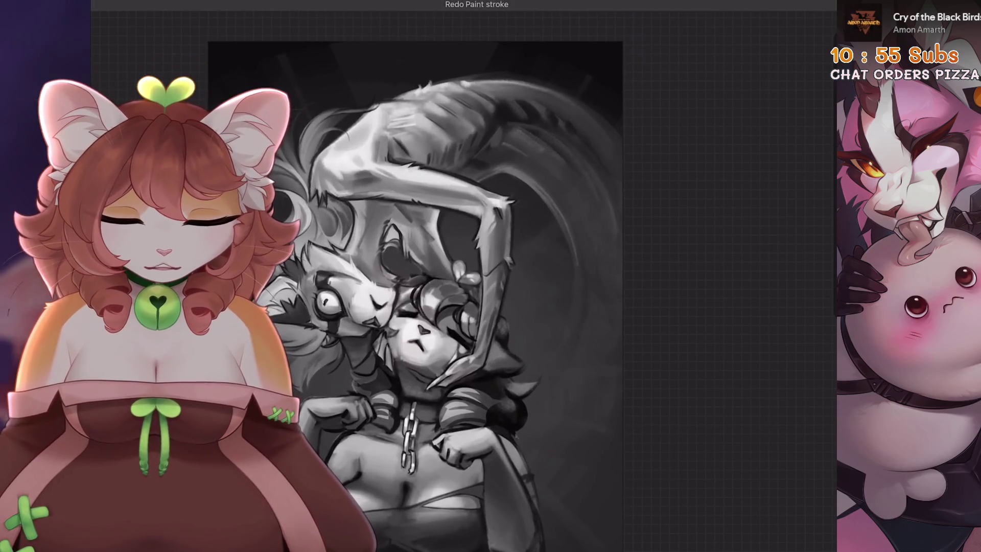
scroll(467, 276, "up", 2)
scroll(475, 276, "up", 1)
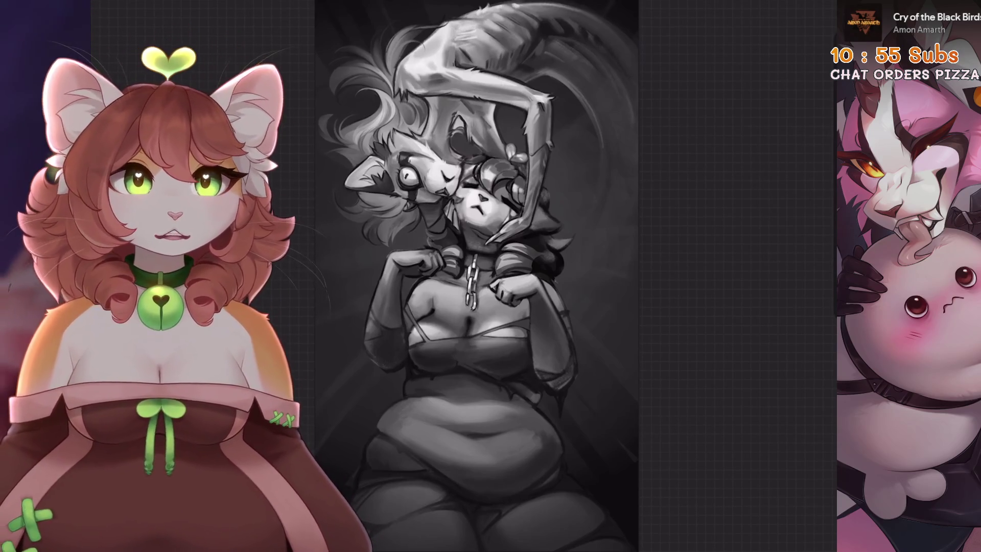
Rotate and zoom the canvas, then undo the most recent paint stroke
scroll(475, 276, "up", 3)
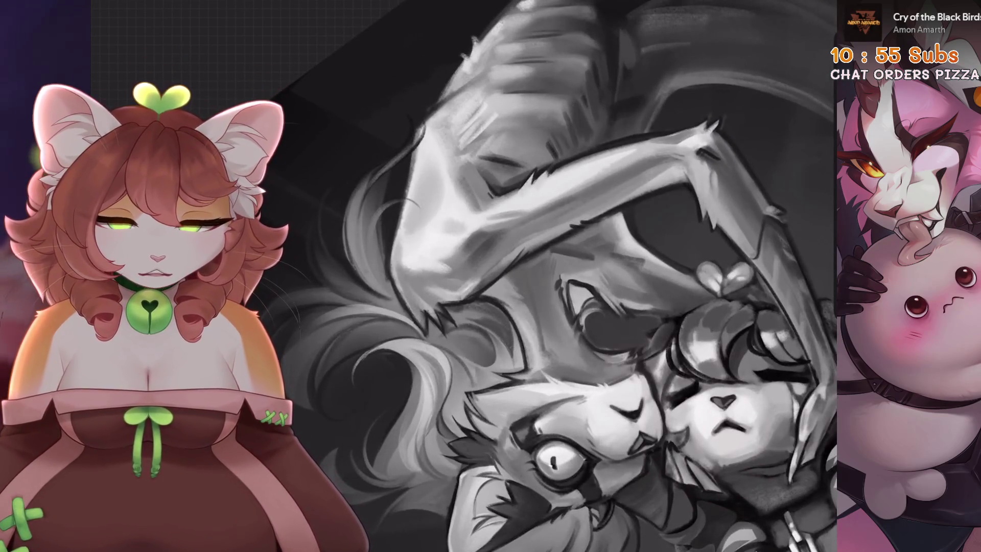
scroll(475, 275, "down", 5)
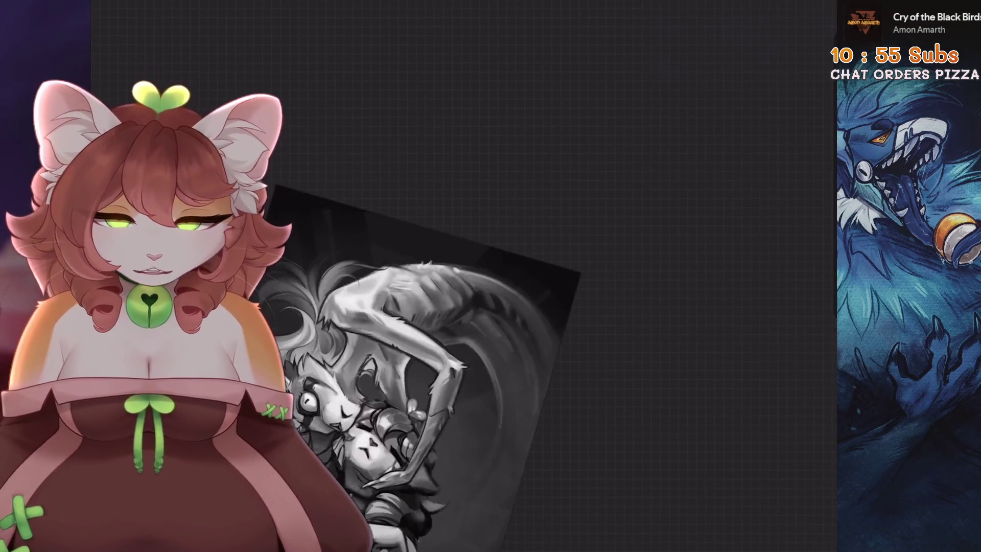
scroll(475, 352, "up", 1)
scroll(475, 307, "up", 3)
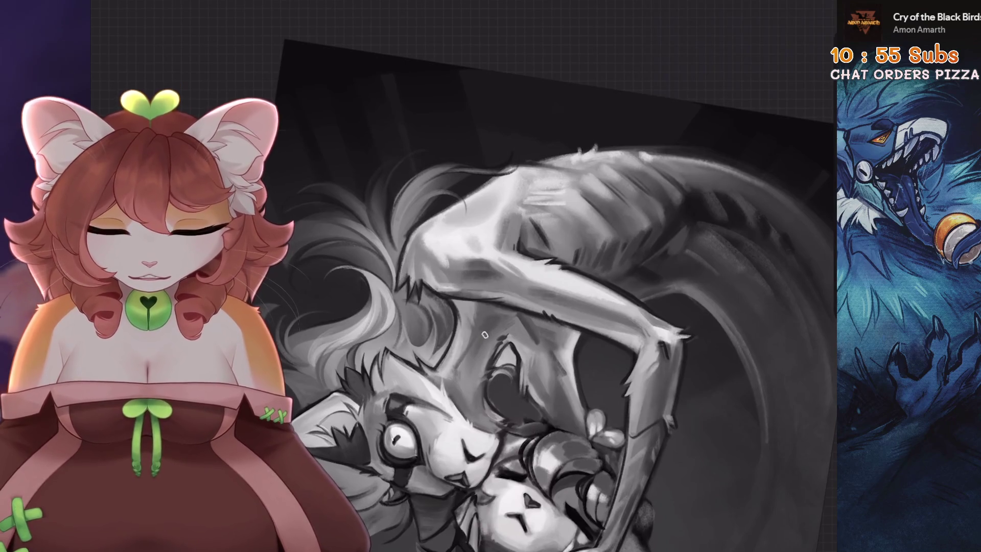
scroll(561, 296, "down", 3)
scroll(562, 296, "up", 3)
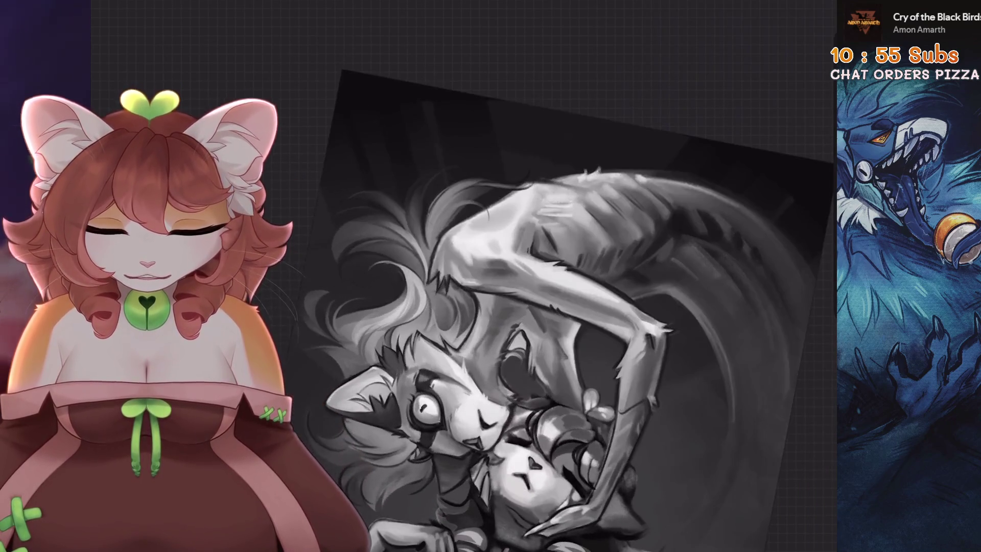
scroll(471, 363, "up", 5)
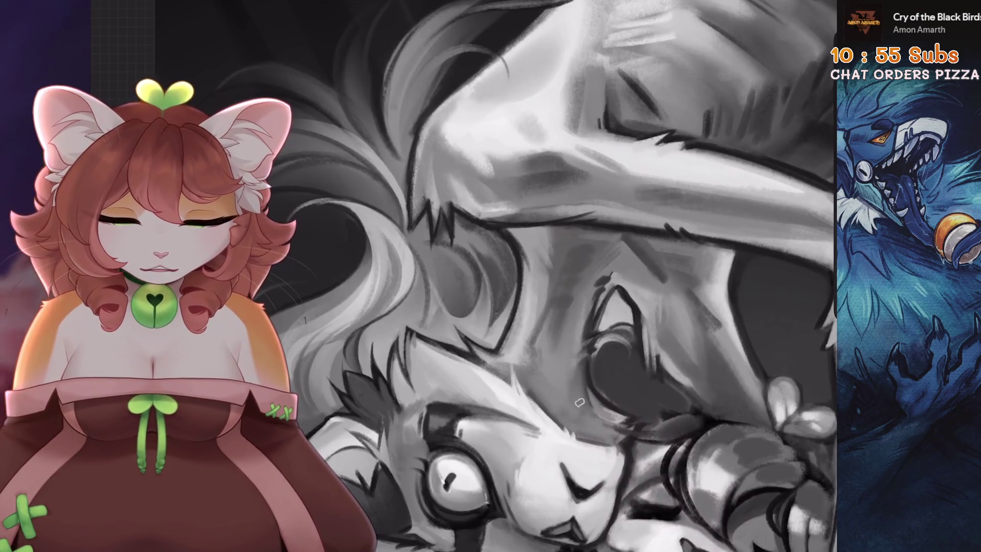
scroll(575, 391, "down", 3)
scroll(588, 413, "up", 3)
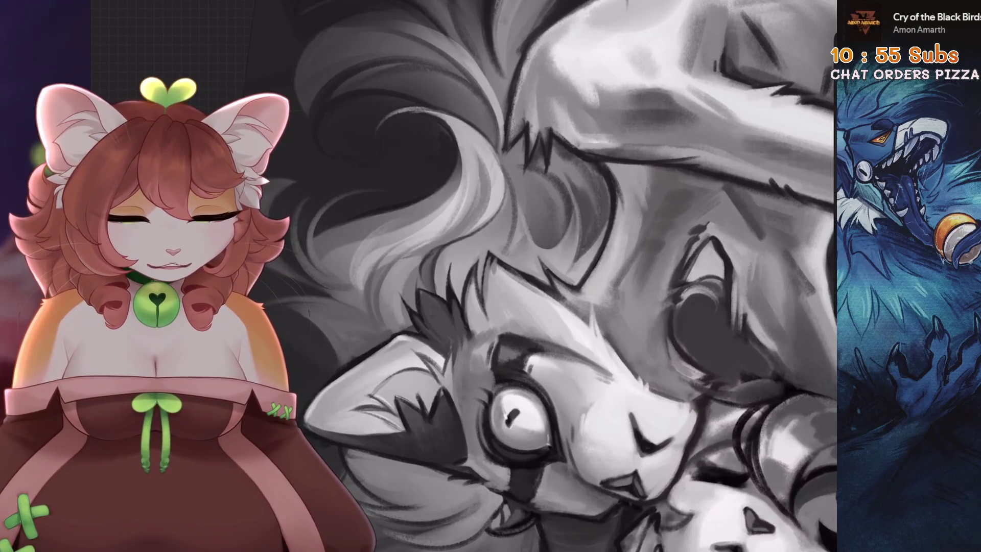
scroll(567, 304, "down", 3)
scroll(567, 304, "up", 3)
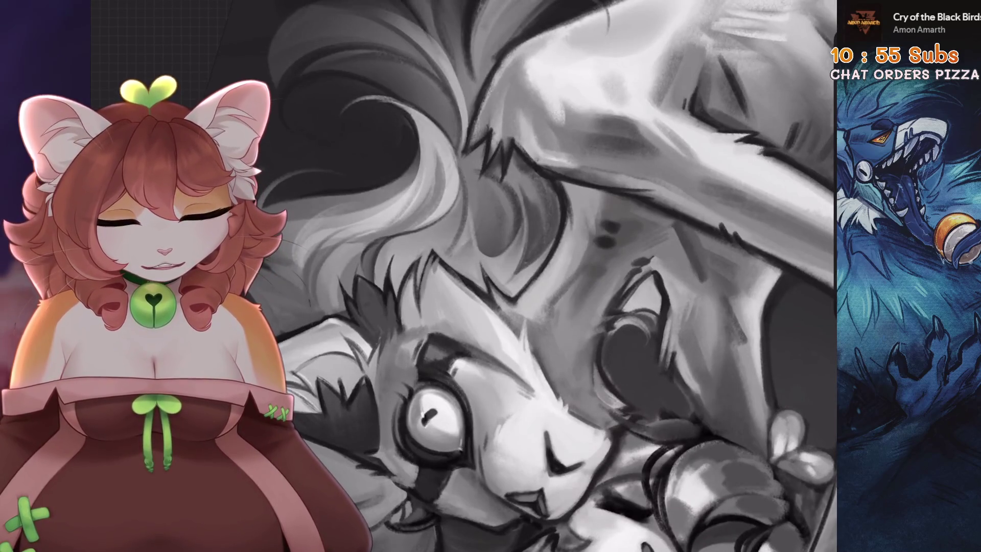
scroll(464, 276, "down", 3)
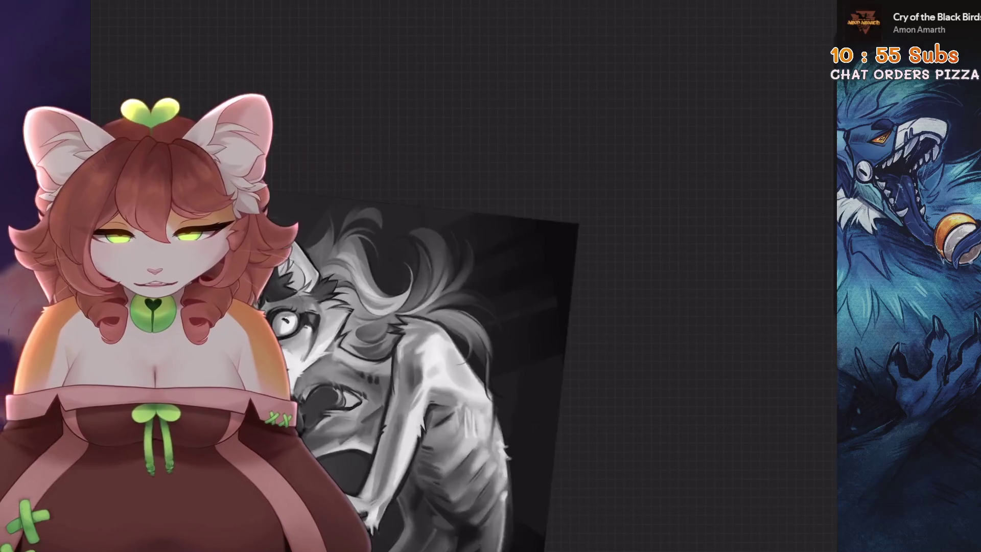
scroll(464, 276, "up", 4)
key("ctrl+z")
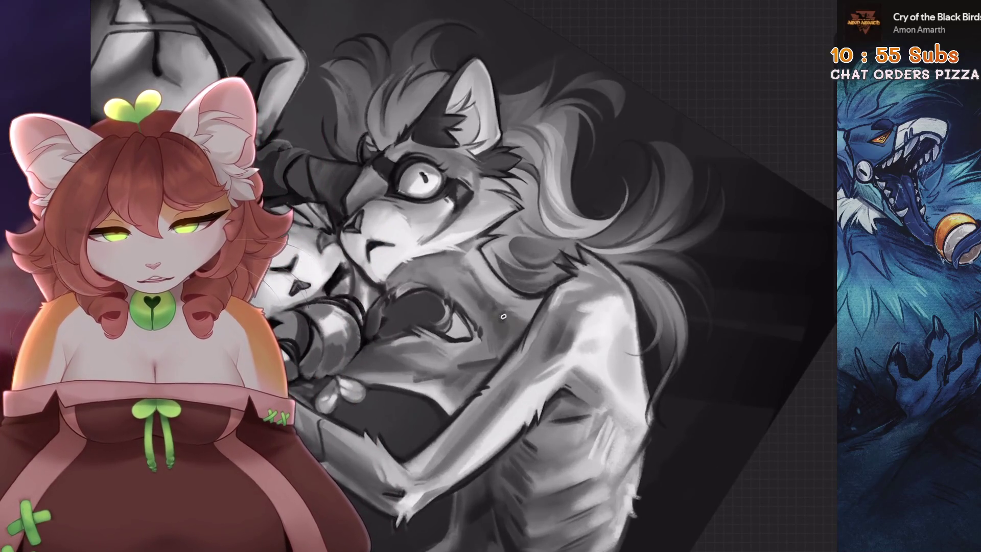
Undo one more paint stroke and fit the straightened painting on screen
scroll(464, 275, "up", 2)
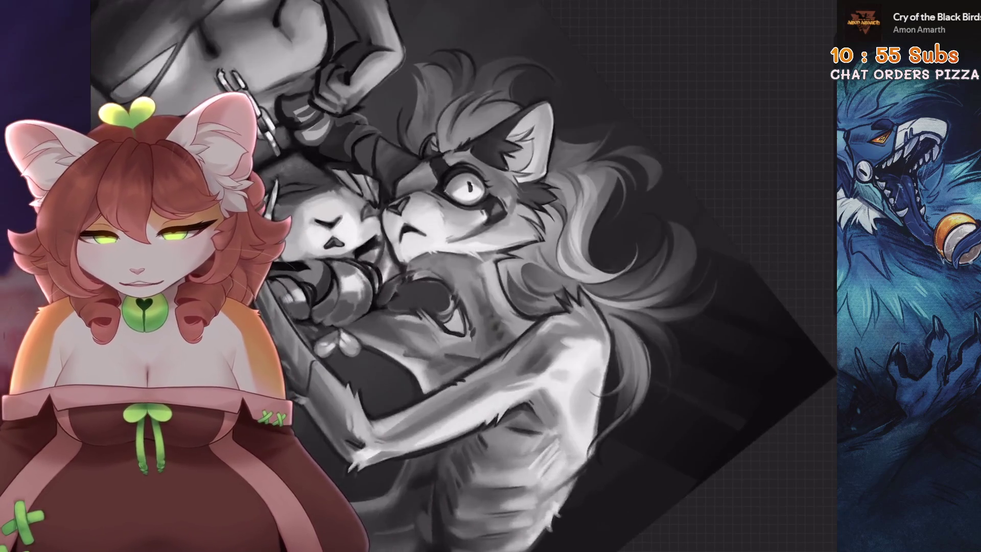
scroll(463, 276, "up", 2)
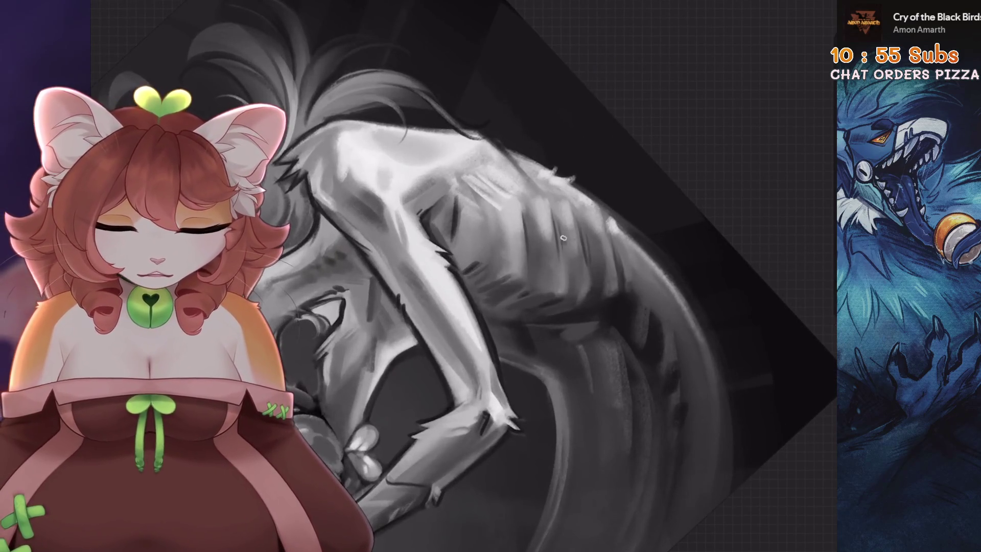
scroll(464, 275, "down", 3)
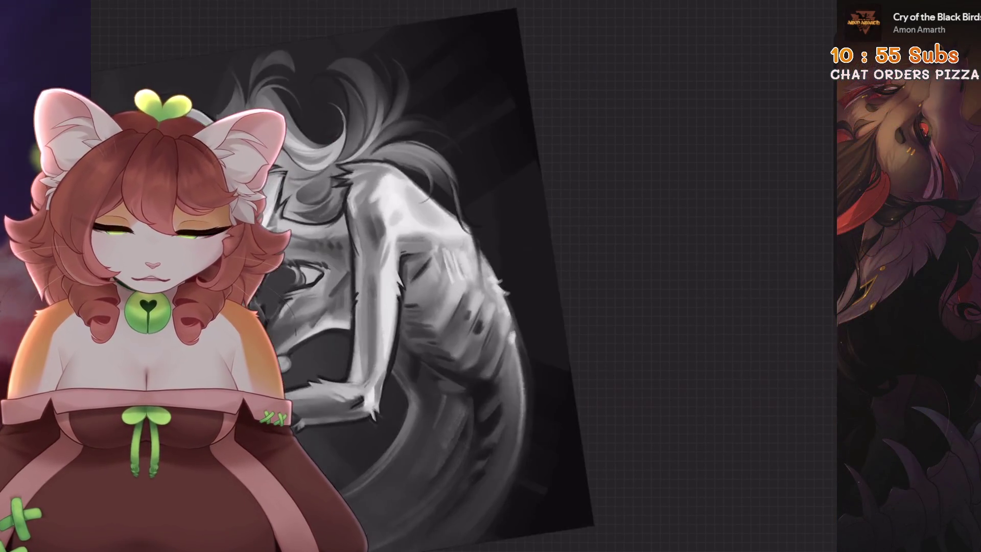
key("ctrl+z")
scroll(424, 286, "down", 5)
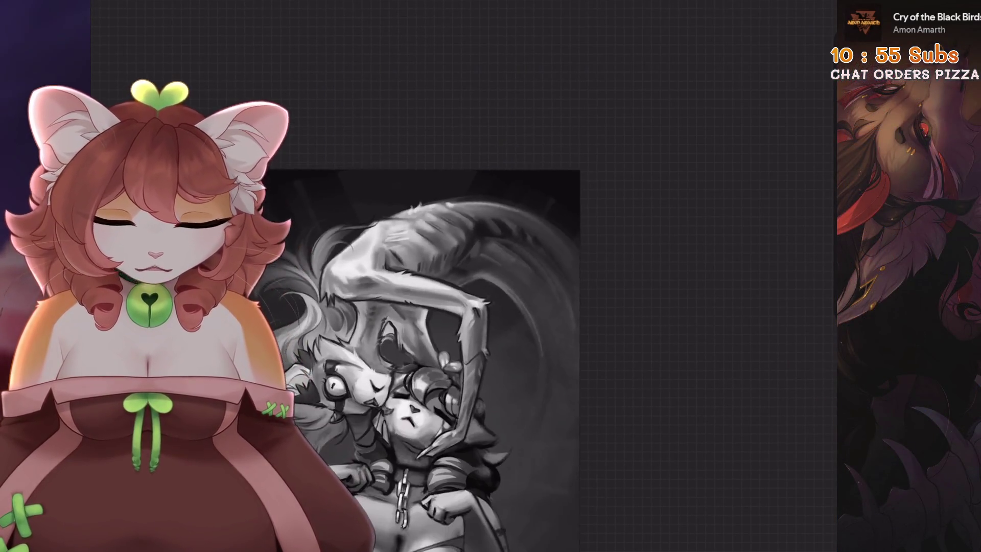
key("ctrl+0")
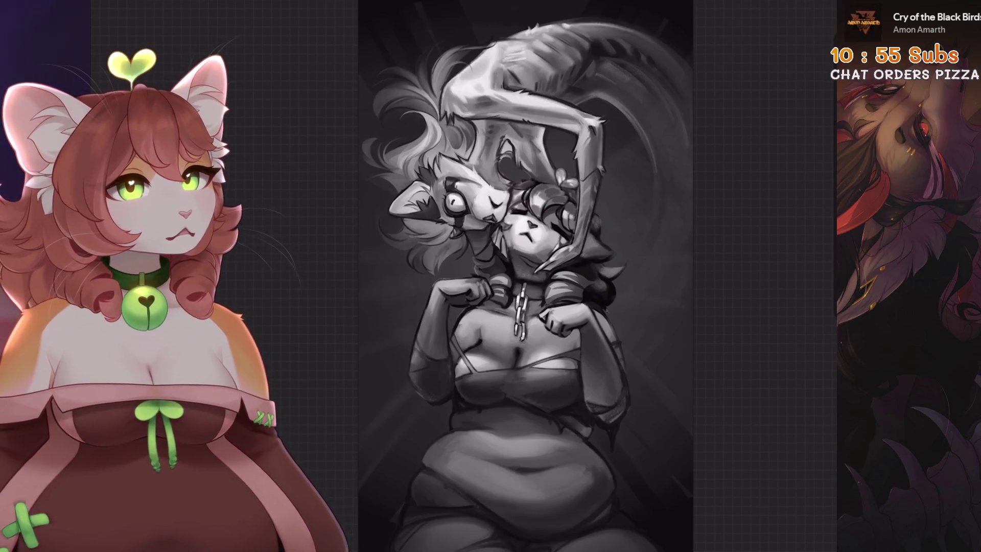
scroll(511, 358, "up", 3)
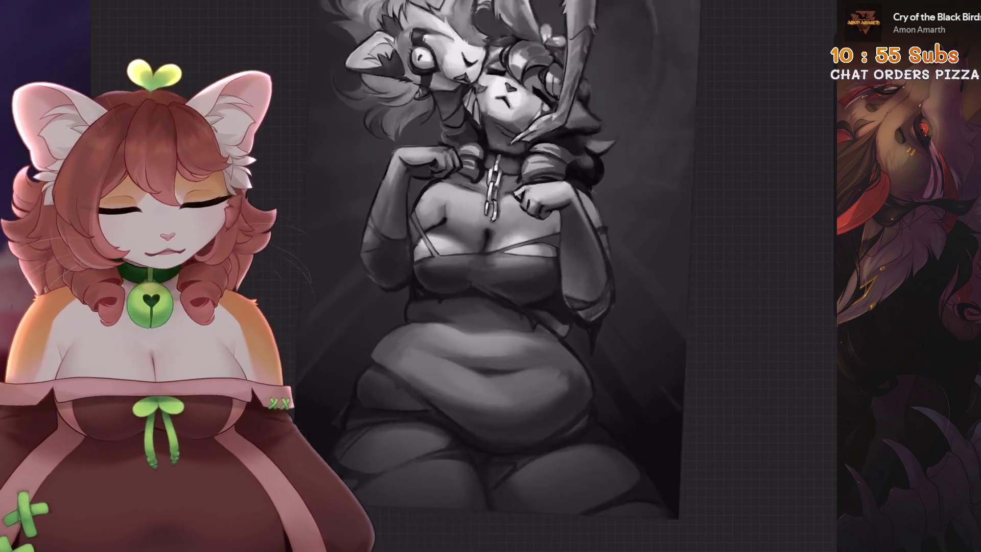
scroll(511, 306, "up", 1)
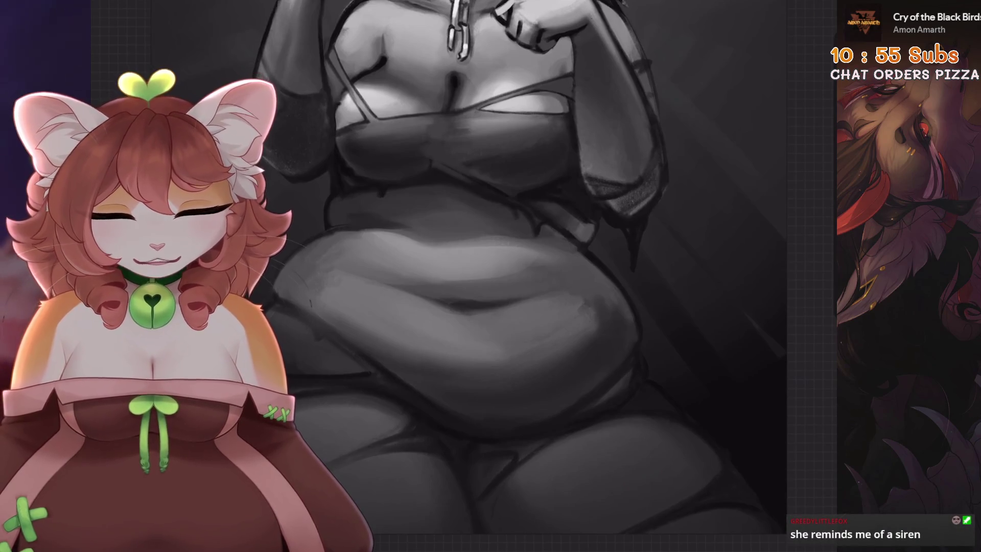
scroll(510, 281, "down", 1)
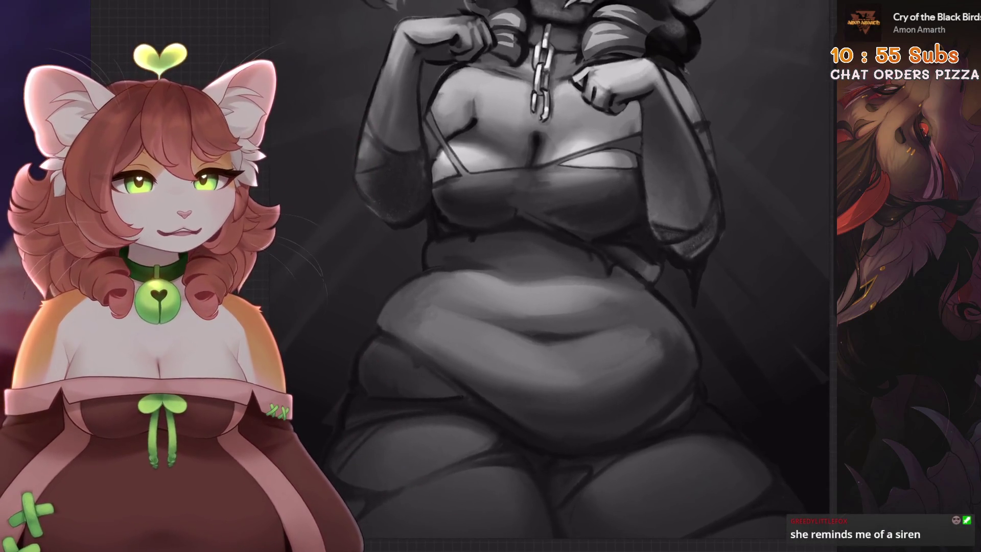
scroll(511, 276, "down", 2)
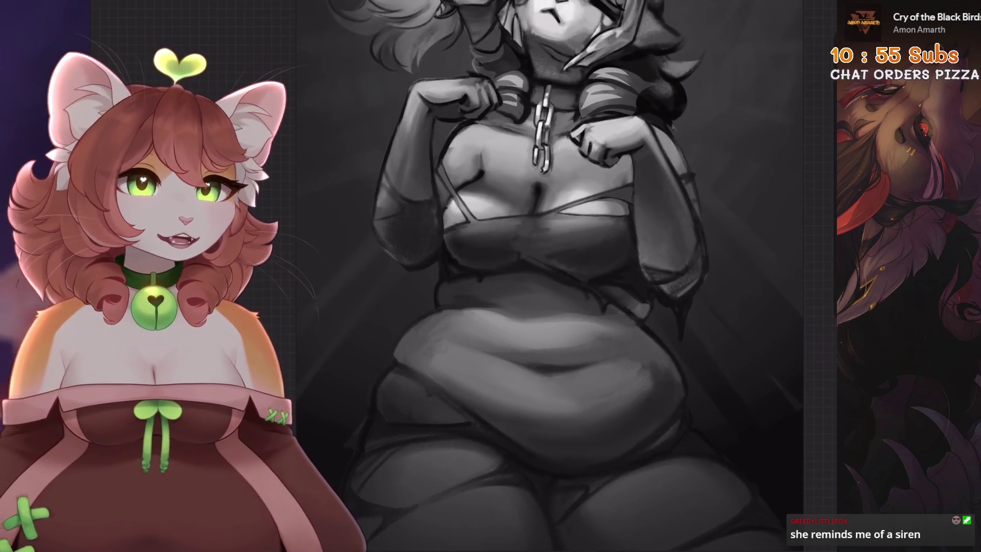
scroll(556, 276, "down", 2)
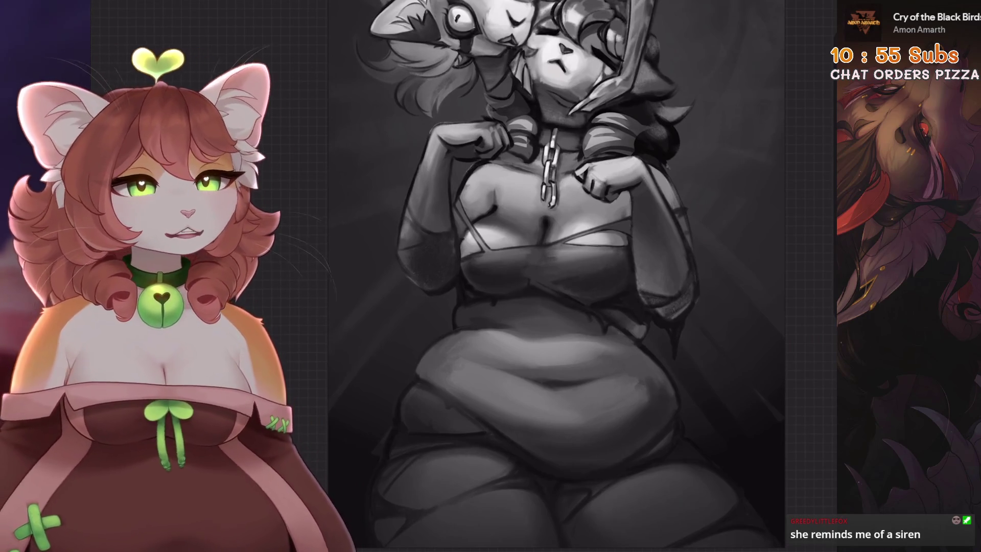
scroll(557, 276, "down", 4)
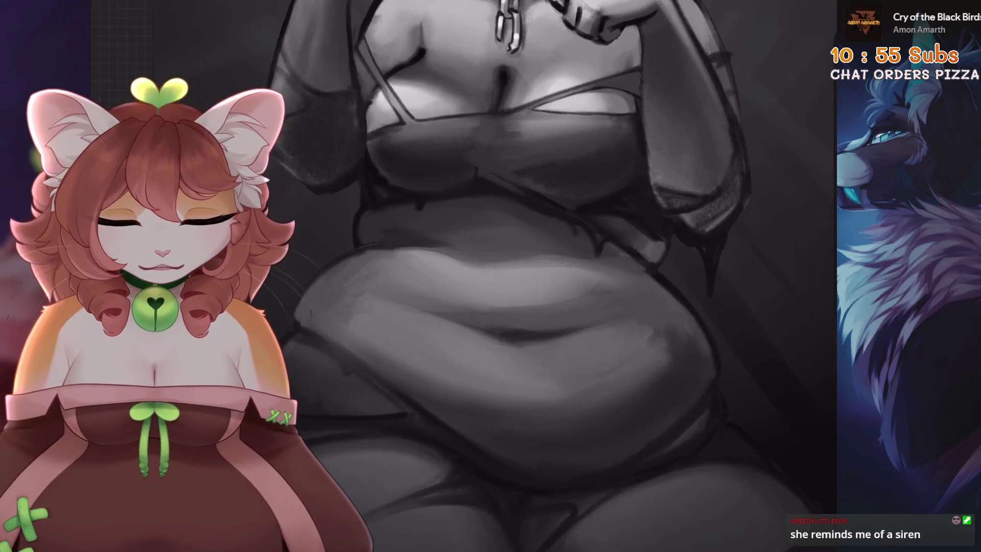
scroll(567, 265, "down", 2)
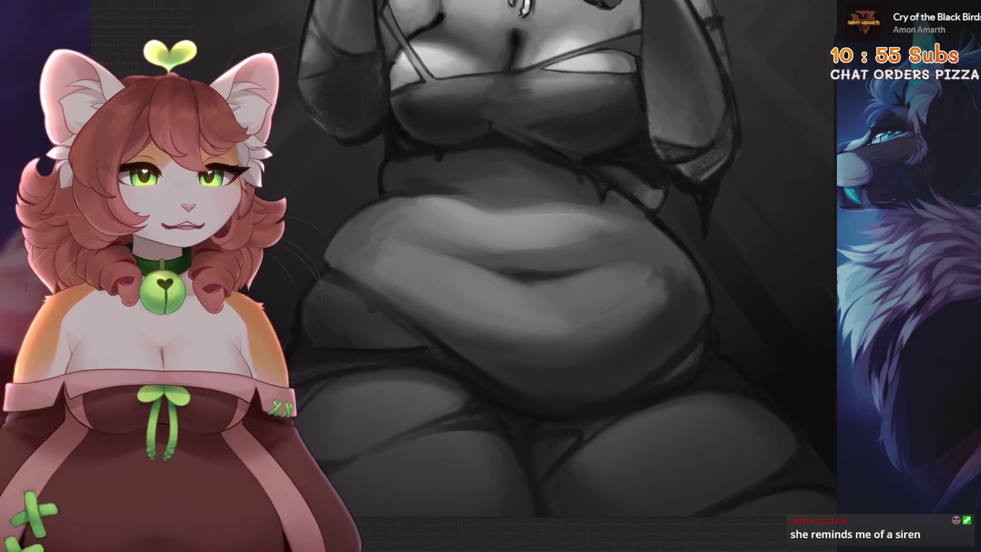
scroll(562, 276, "up", 5)
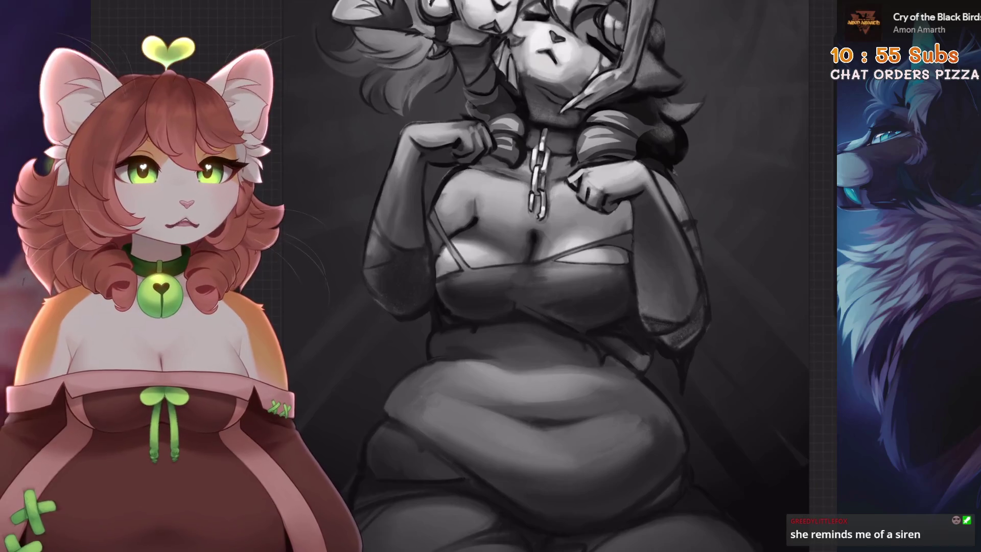
scroll(557, 276, "down", 1)
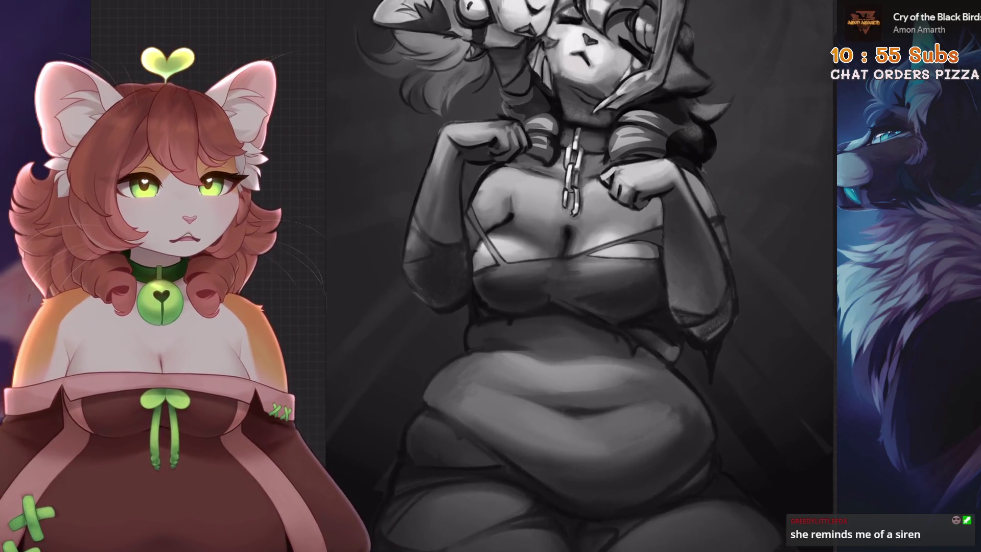
scroll(562, 276, "down", 2)
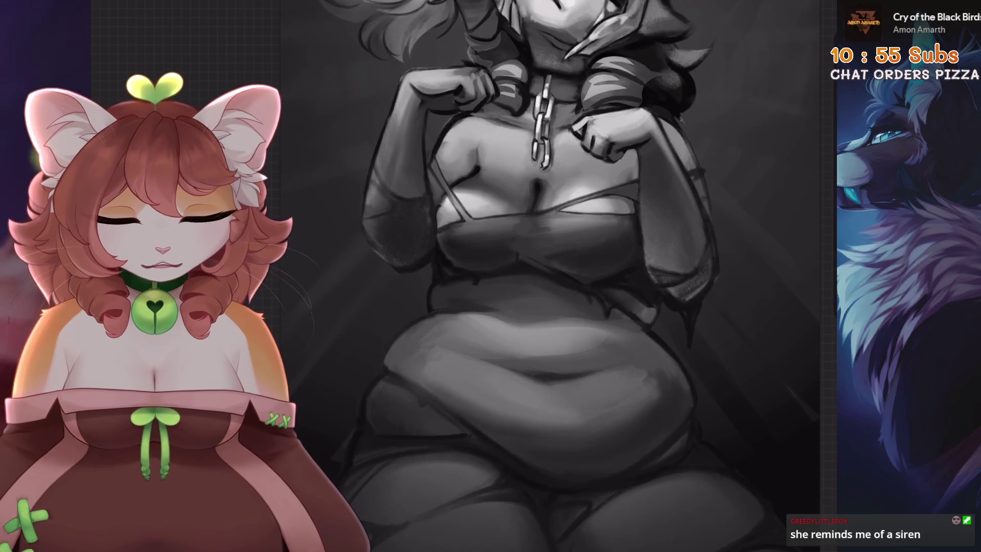
scroll(577, 276, "up", 5)
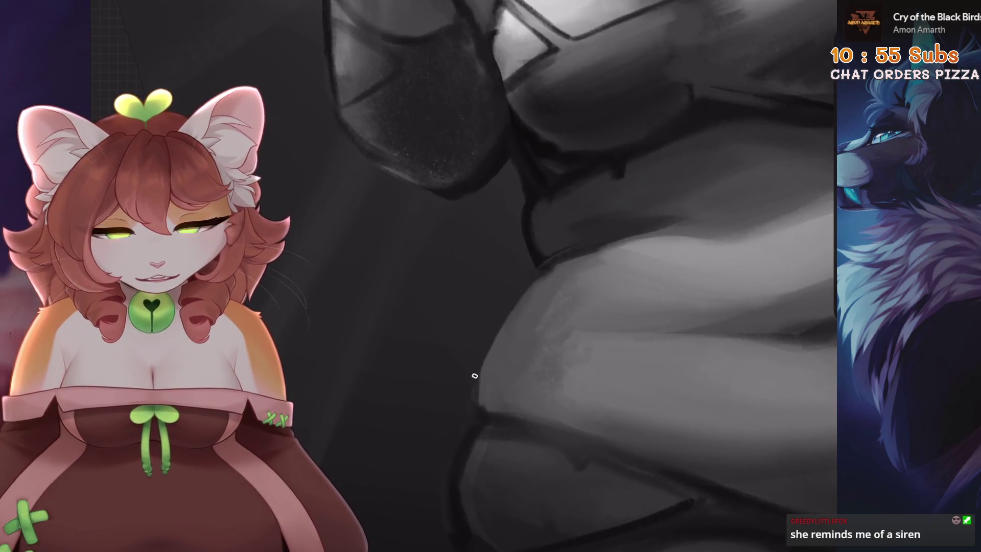
Draw a dark outline along the belly's left edge, then undo it
scroll(577, 276, "down", 5)
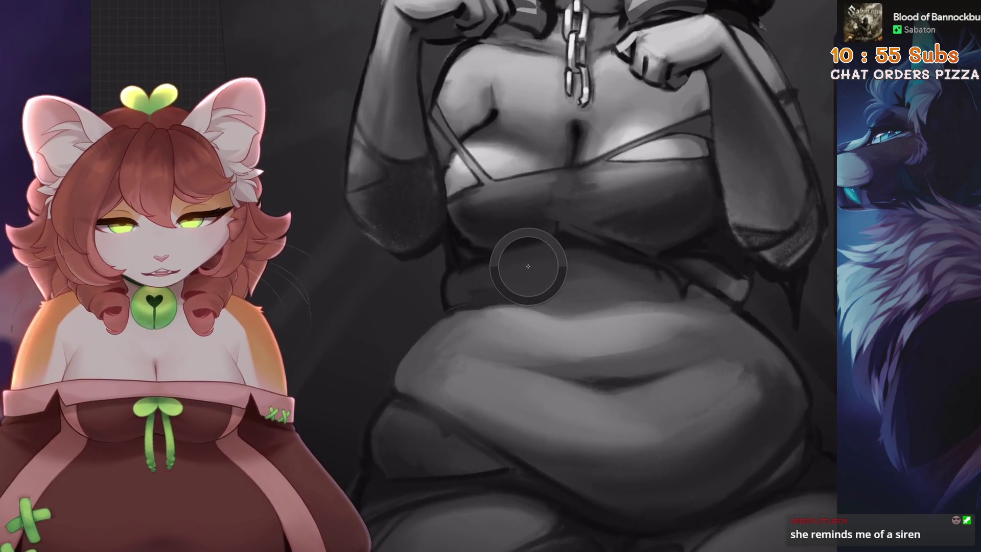
scroll(577, 276, "up", 5)
mouse_move(493, 283)
left_mouse_down()
mouse_move(442, 375)
mouse_move(450, 337)
mouse_move(498, 284)
left_mouse_up()
key("ctrl+z")
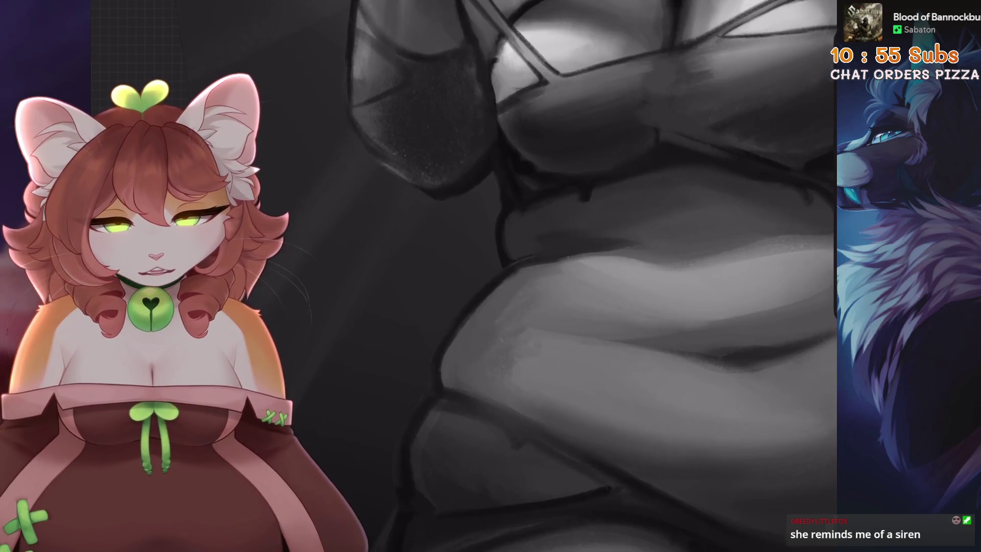
Undo three more recent paint strokes on the torso and belly
scroll(434, 256, "down", 5)
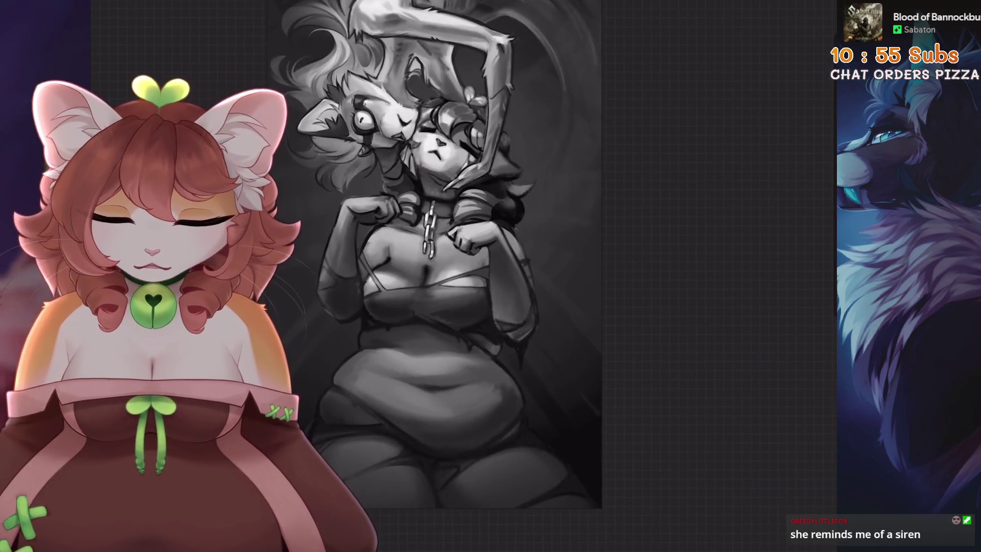
scroll(439, 332, "up", 5)
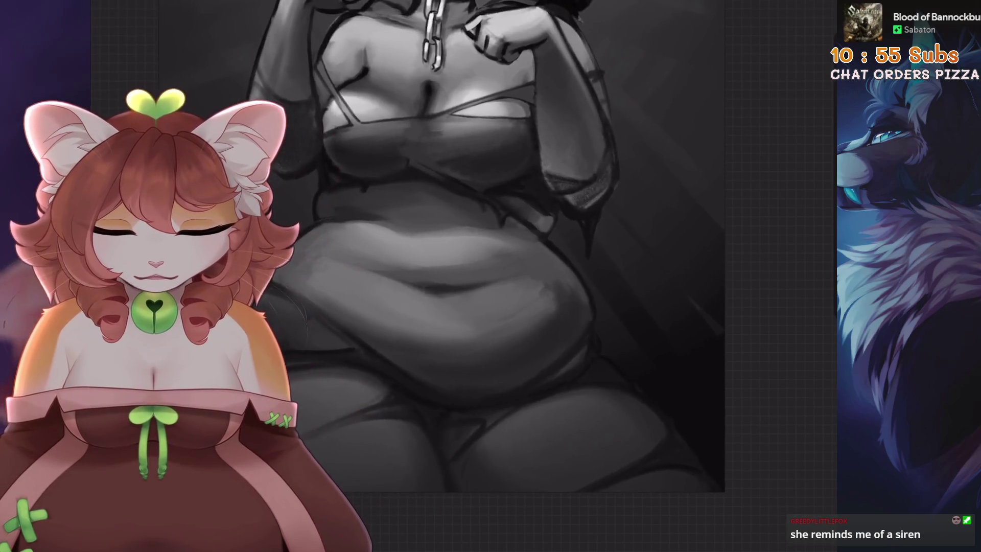
scroll(459, 245, "up", 5)
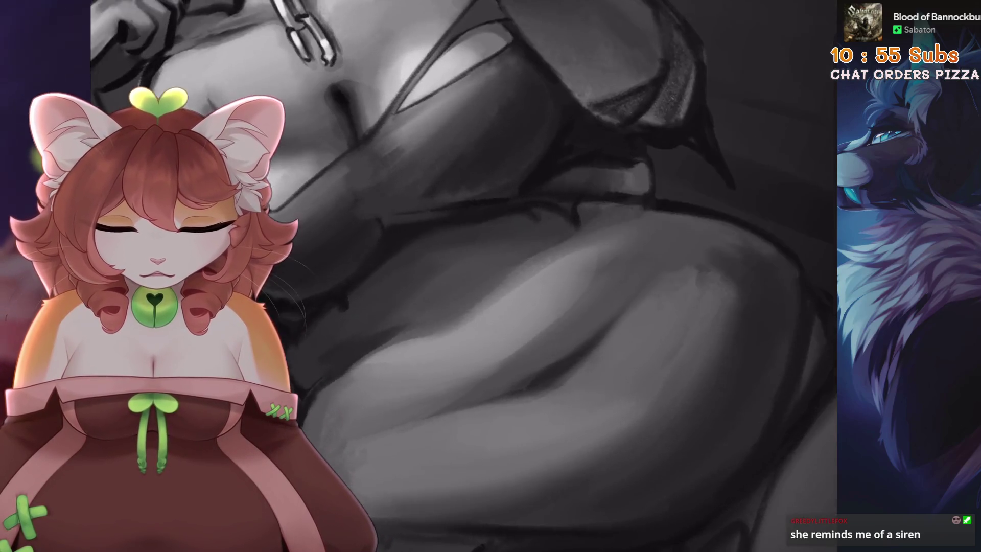
key("ctrl+z")
key("ctrl+z")
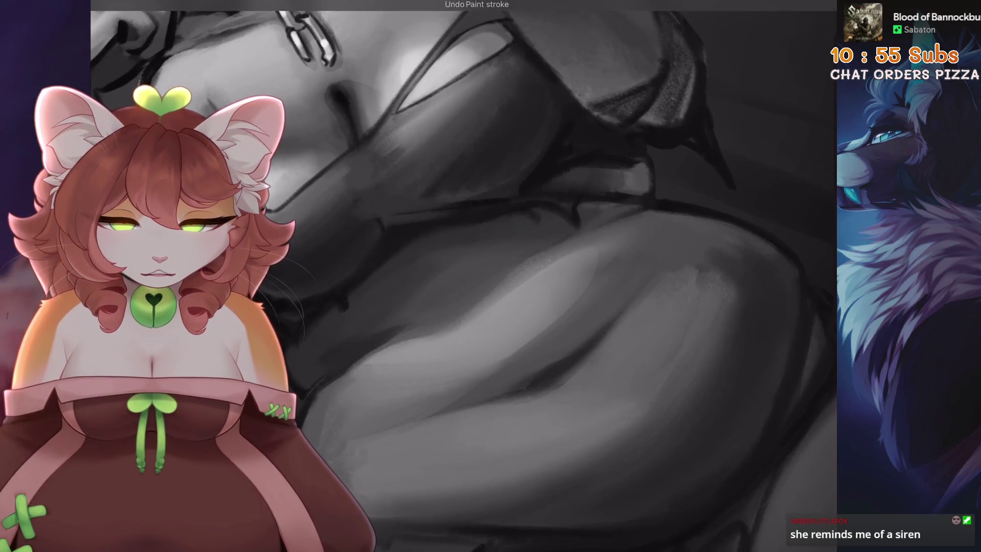
scroll(460, 276, "down", 5)
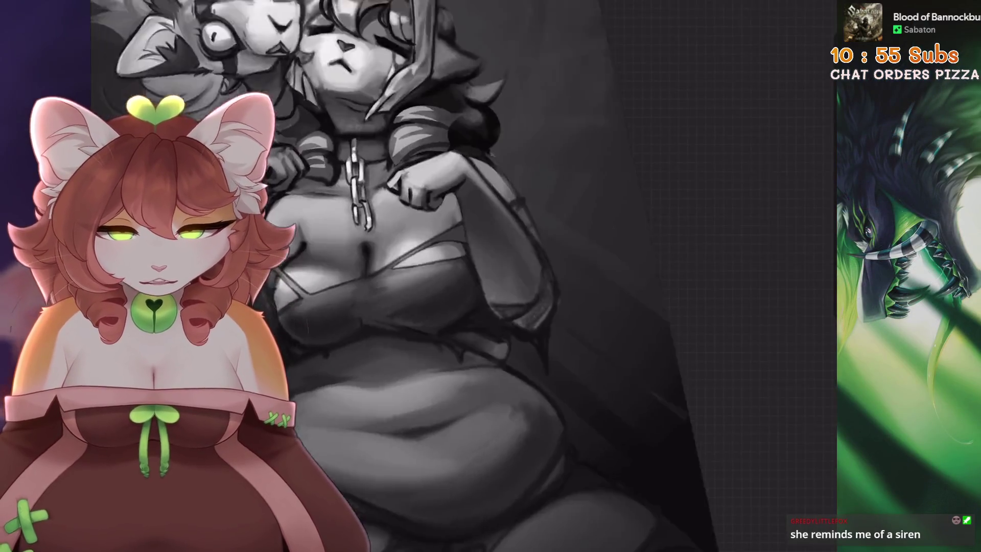
scroll(460, 276, "up", 2)
scroll(460, 276, "up", 3)
key("ctrl+z")
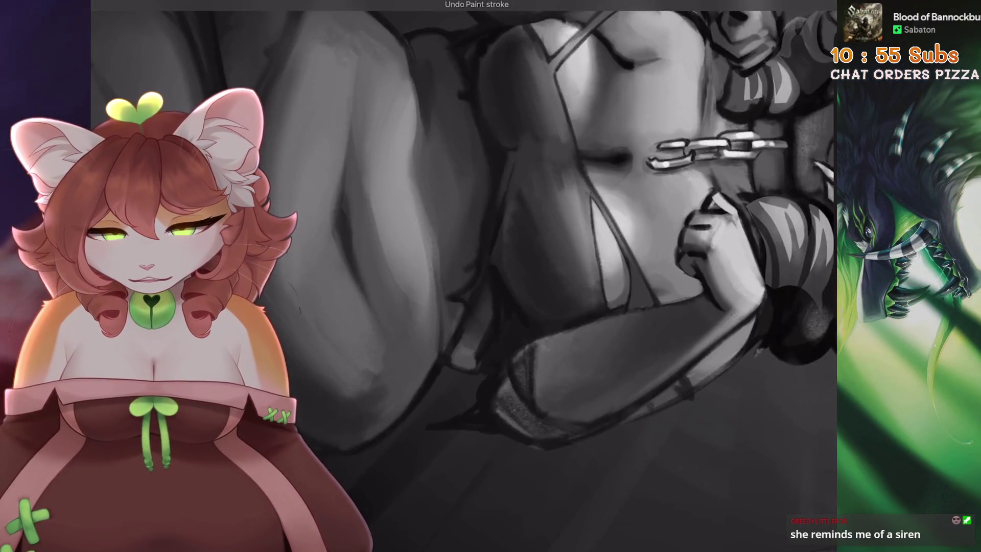
scroll(439, 310, "down", 1)
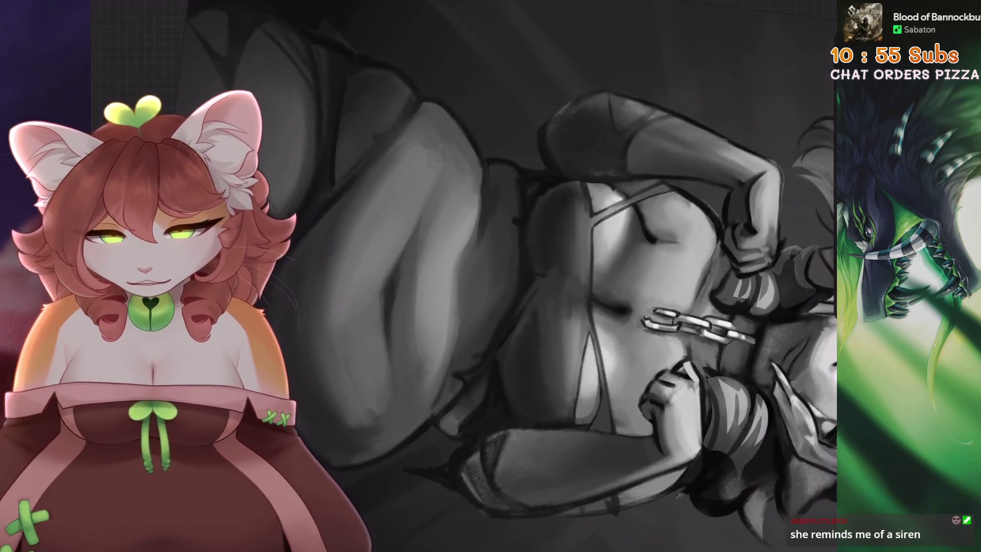
scroll(460, 276, "down", 2)
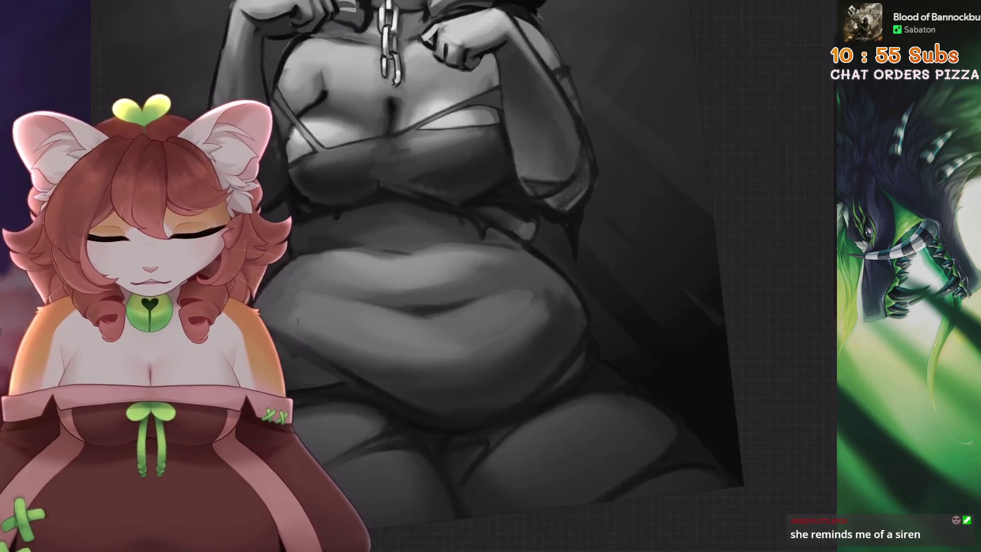
key("ctrl+z")
scroll(419, 282, "up", 3)
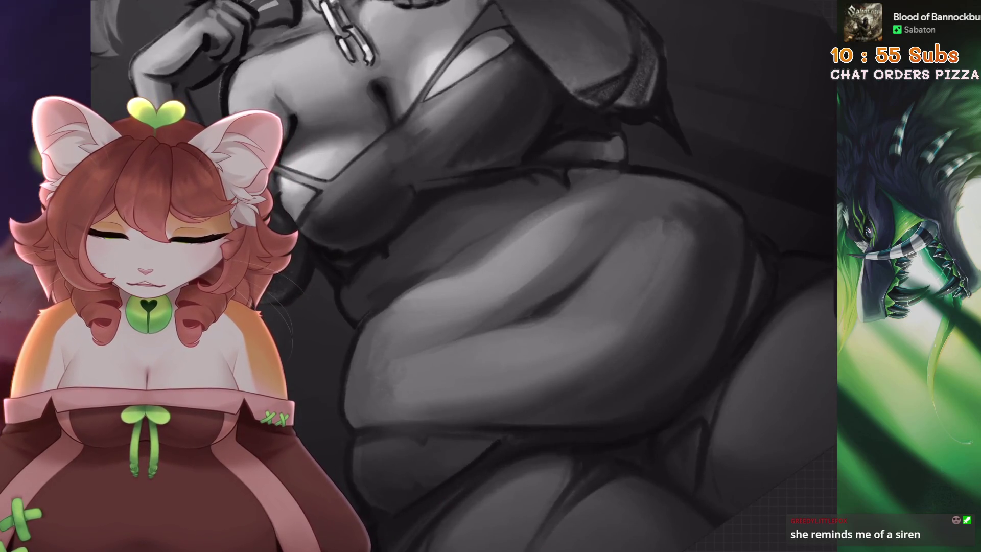
scroll(419, 282, "down", 5)
scroll(424, 276, "up", 2)
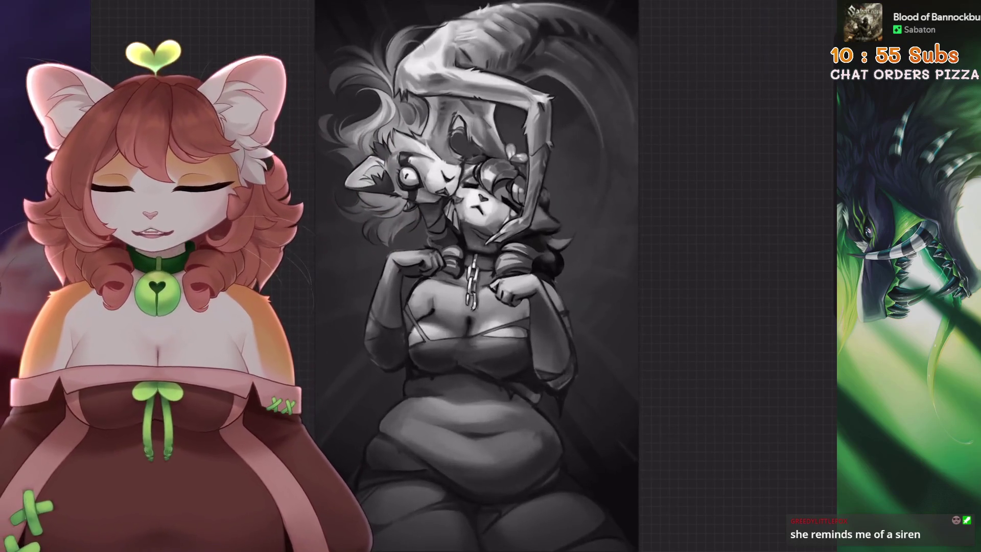
scroll(424, 275, "up", 3)
left_click_drag(559, 251, 646, 199)
left_click_drag(562, 309, 651, 222)
key("ctrl+z")
scroll(460, 276, "down", 2)
mouse_move(523, 271)
left_mouse_down()
mouse_move(526, 370)
mouse_move(648, 289)
left_mouse_up()
key("ctrl+z")
scroll(460, 276, "up", 2)
key("ctrl+0")
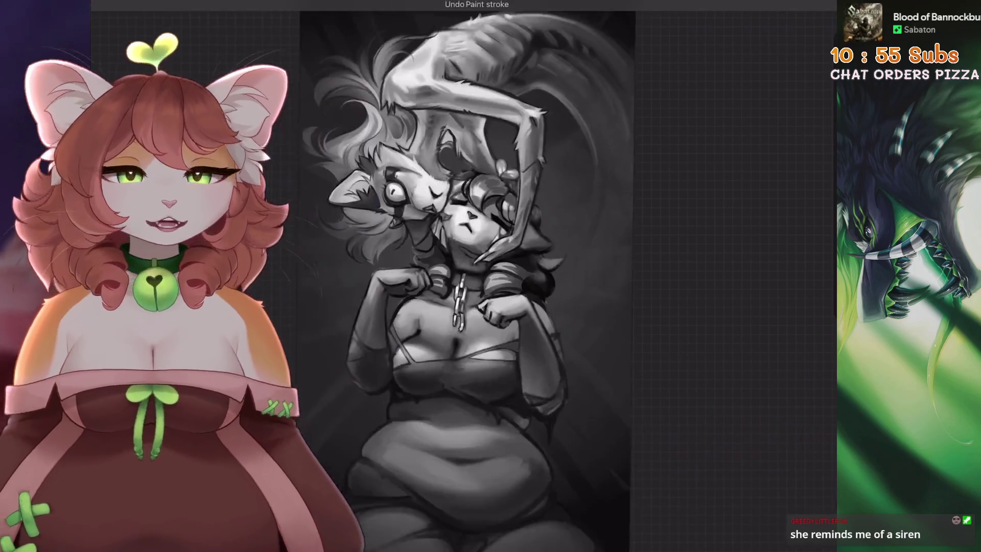
scroll(394, 81, "up", 5)
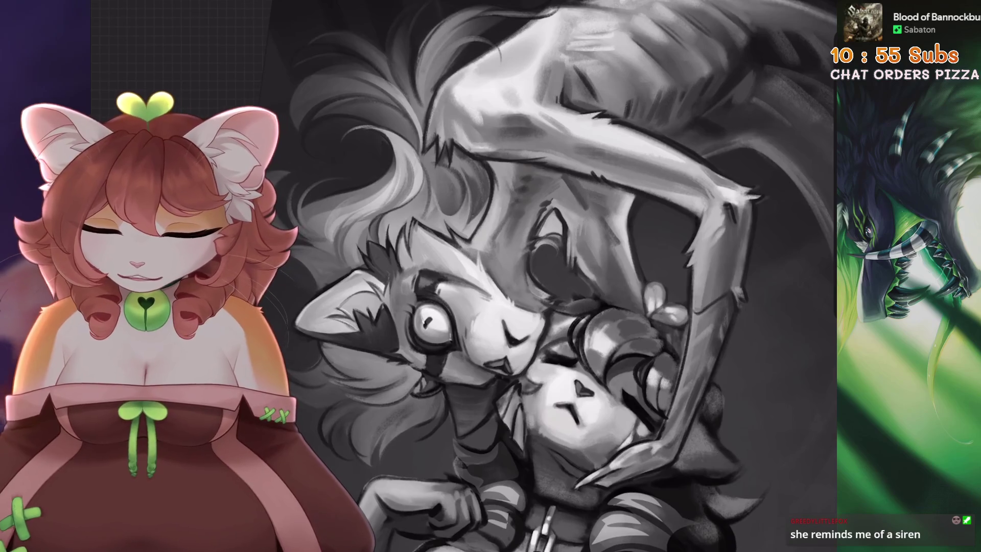
scroll(511, 306, "up", 5)
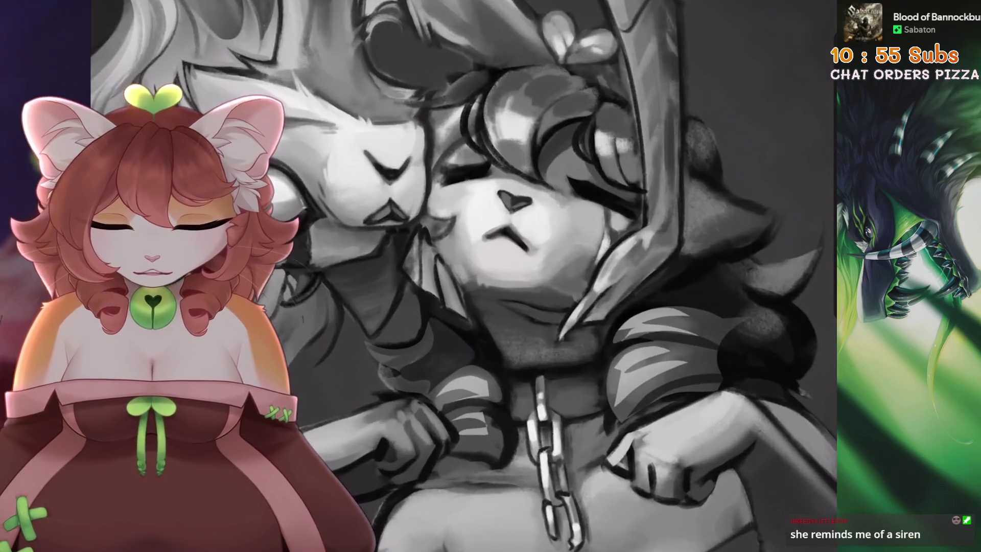
key("ctrl+0")
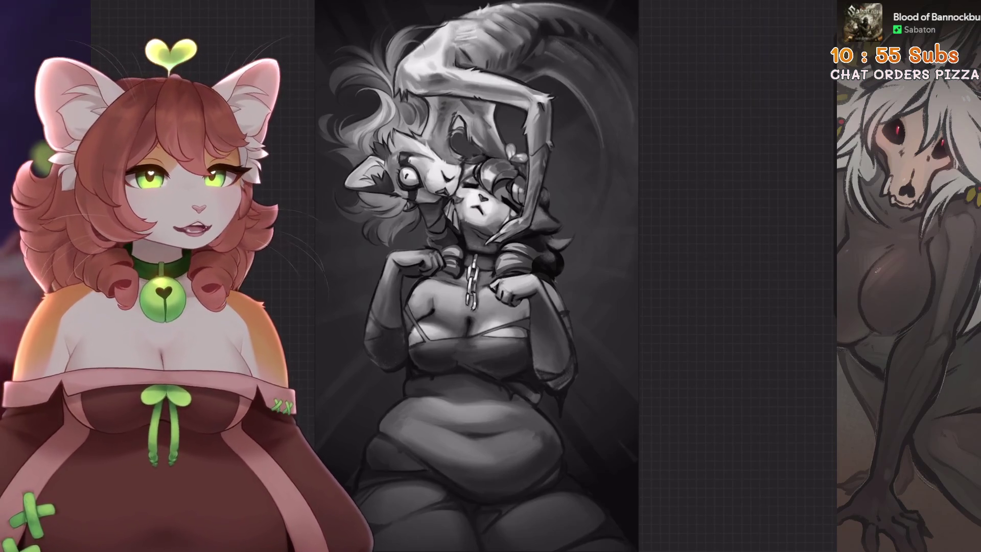
left_click(102, 10)
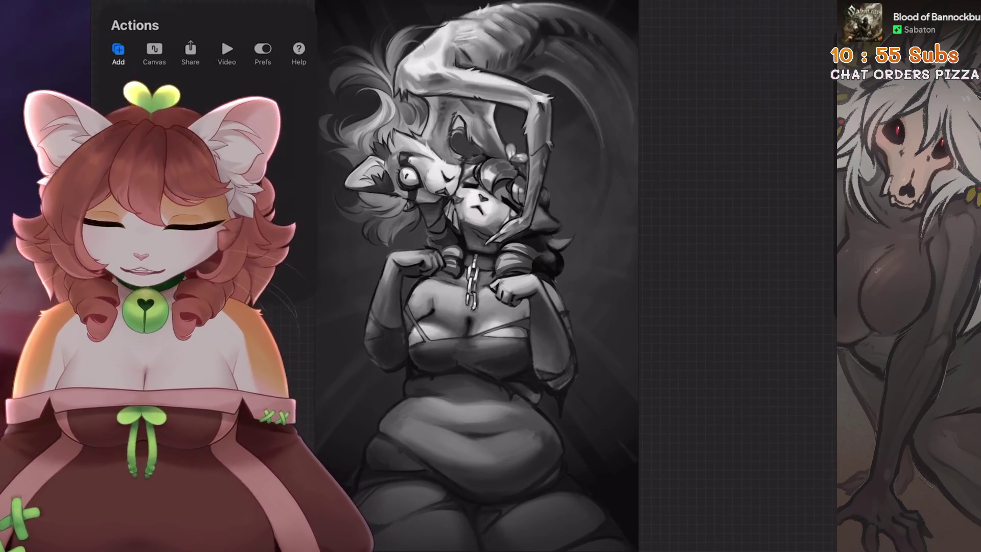
Flip the canvas horizontally and compare it with the original using undo and redo
left_click(204, 274)
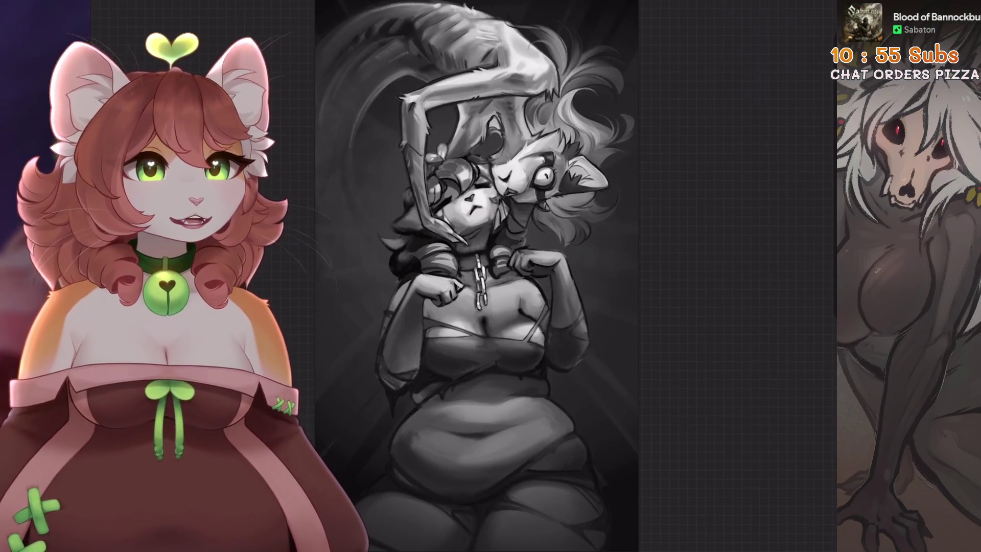
key("ctrl+z")
key("ctrl+shift+z")
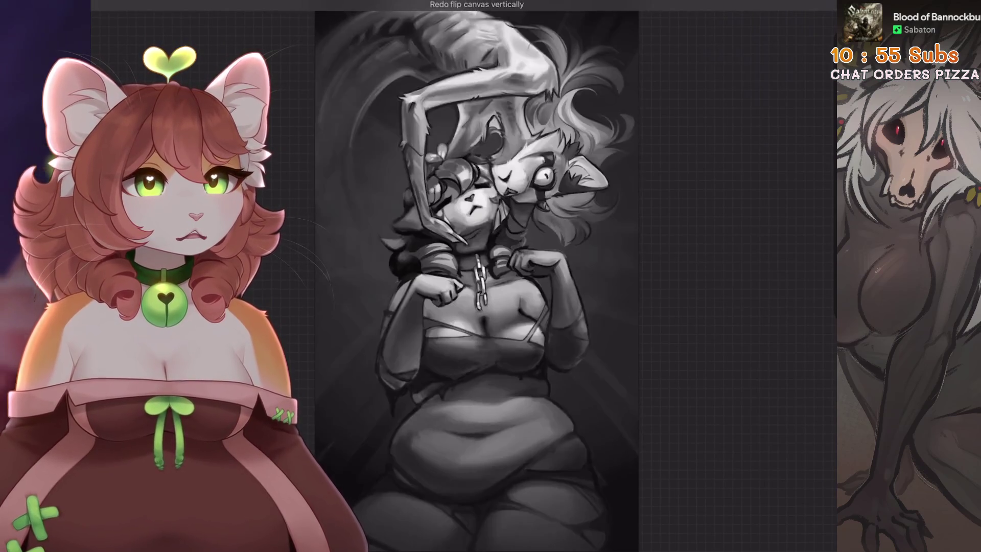
key("ctrl+z")
key("ctrl+shift+z")
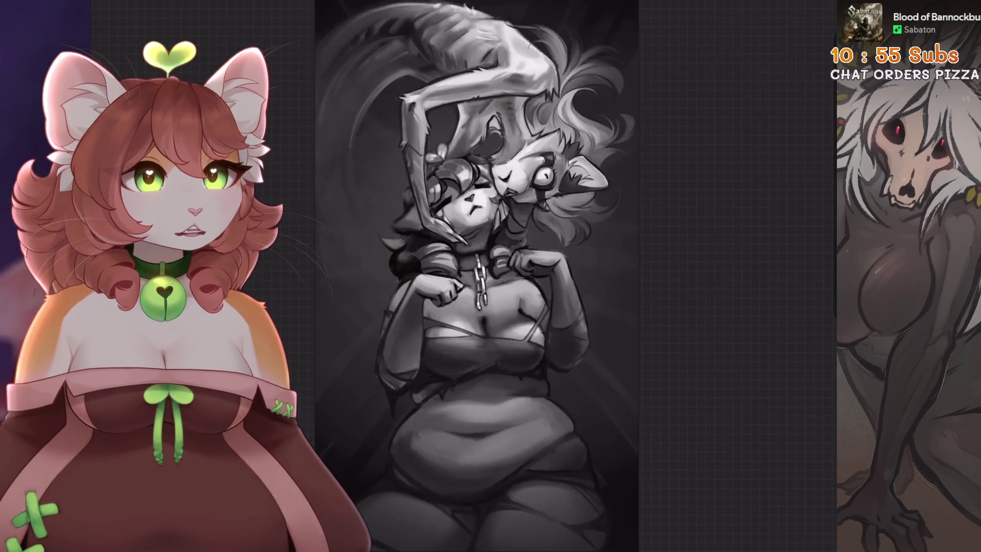
Keep toggling between both orientations, ending on the mirrored version
key("ctrl+z")
key("ctrl+shift+z")
key("ctrl+z")
key("ctrl+shift+z")
key("ctrl+z")
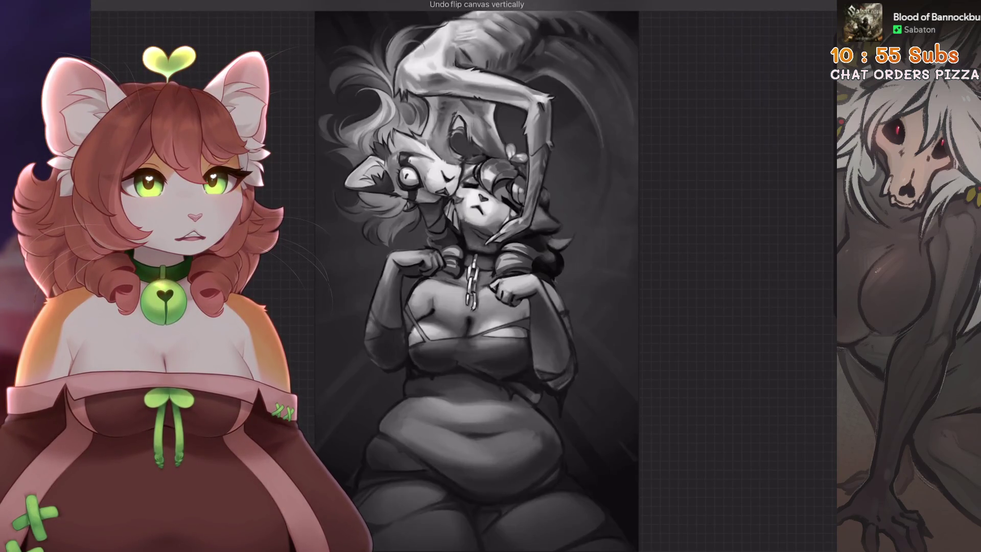
key("ctrl+shift+z")
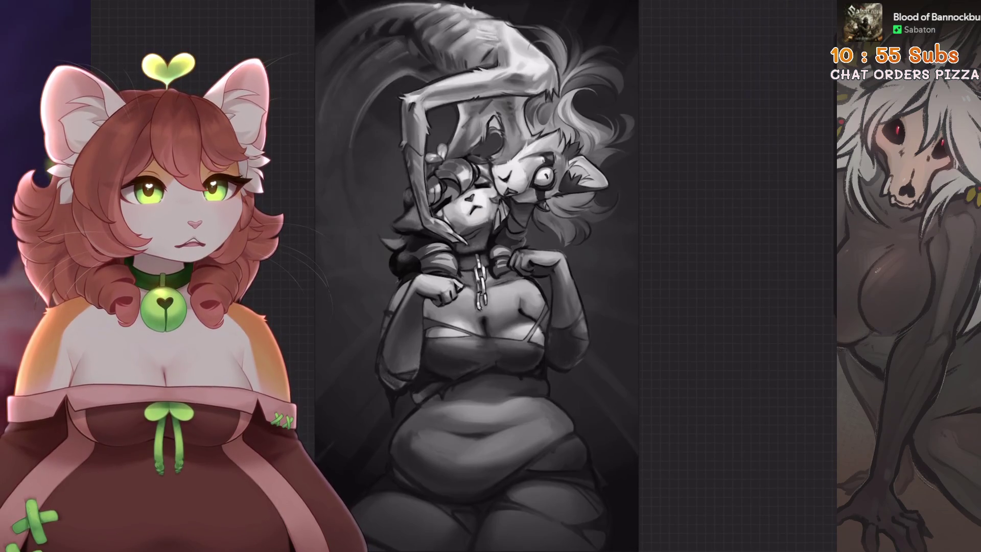
scroll(475, 275, "down", 3)
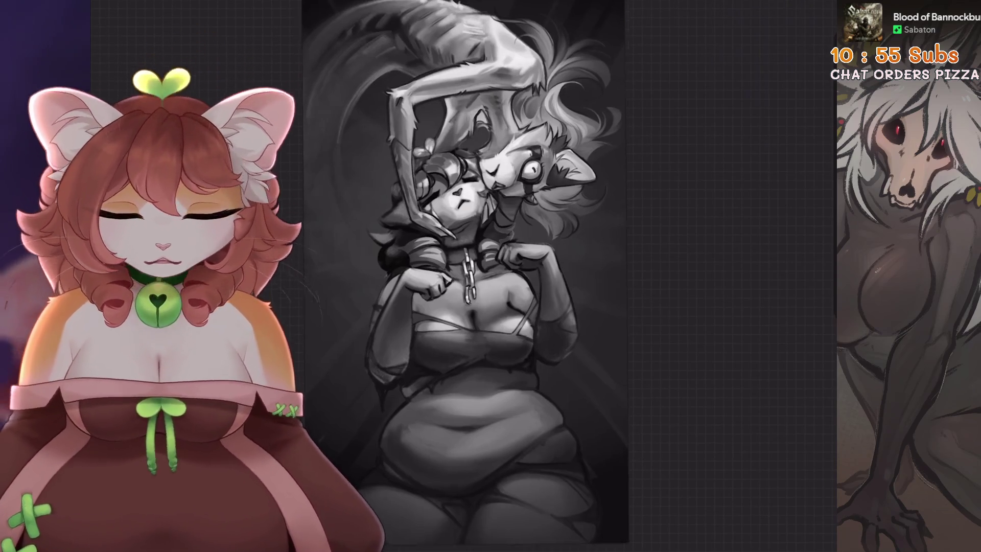
scroll(439, 270, "up", 1)
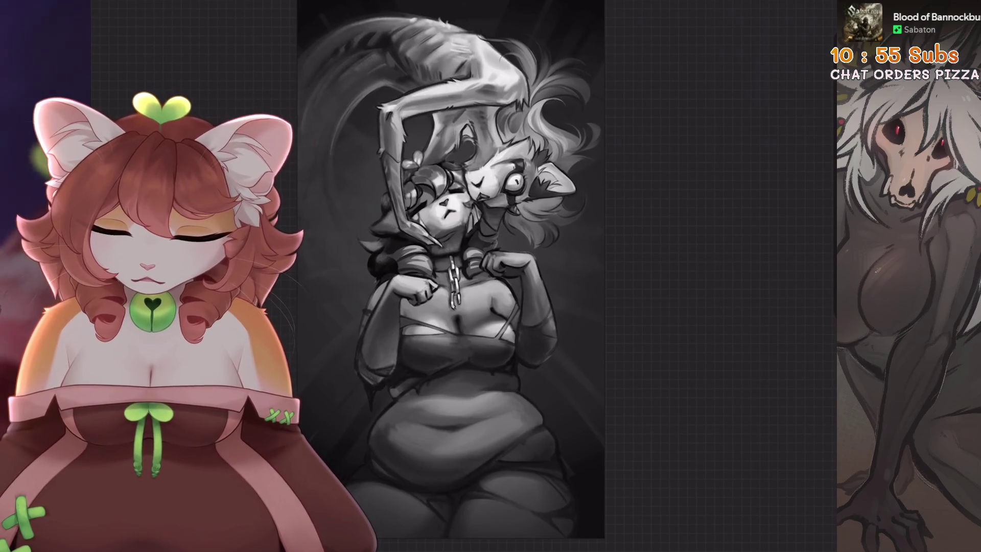
scroll(457, 273, "down", 1)
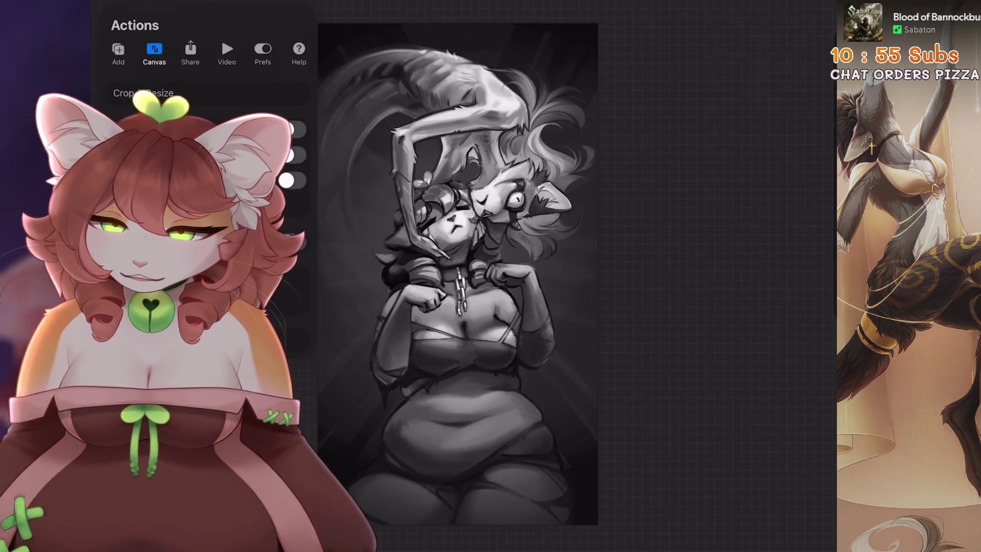
Crop the canvas by trimming its top-left corner
left_click(163, 92)
left_click_drag(388, 115, 393, 122)
left_click(832, 3)
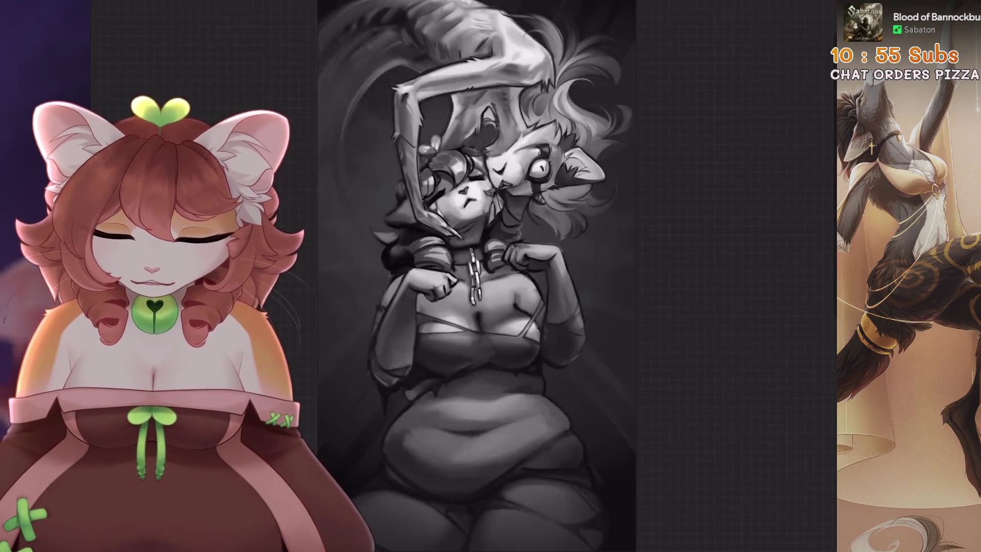
Flip the painting horizontally, then undo the flip and the canvas crop
left_click(48, 13)
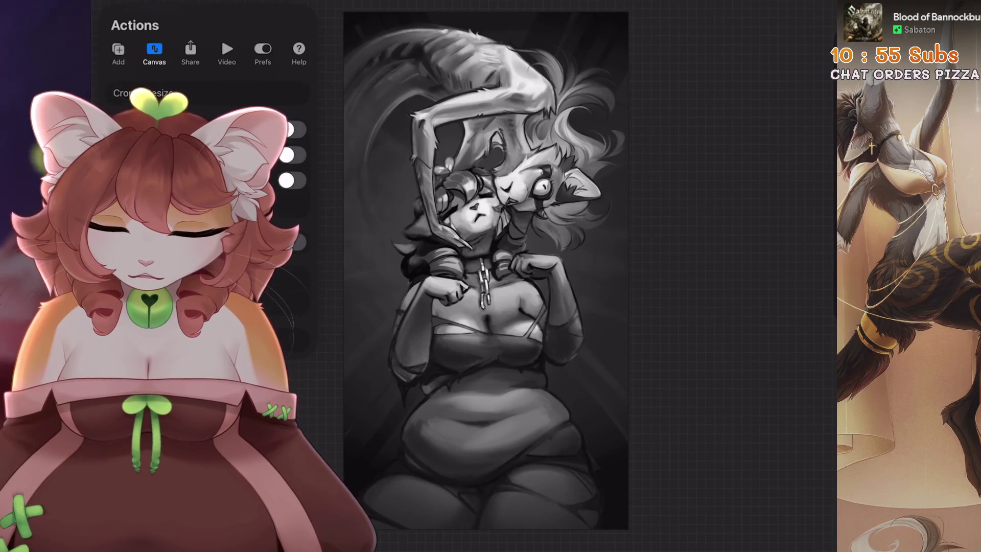
left_click(169, 268)
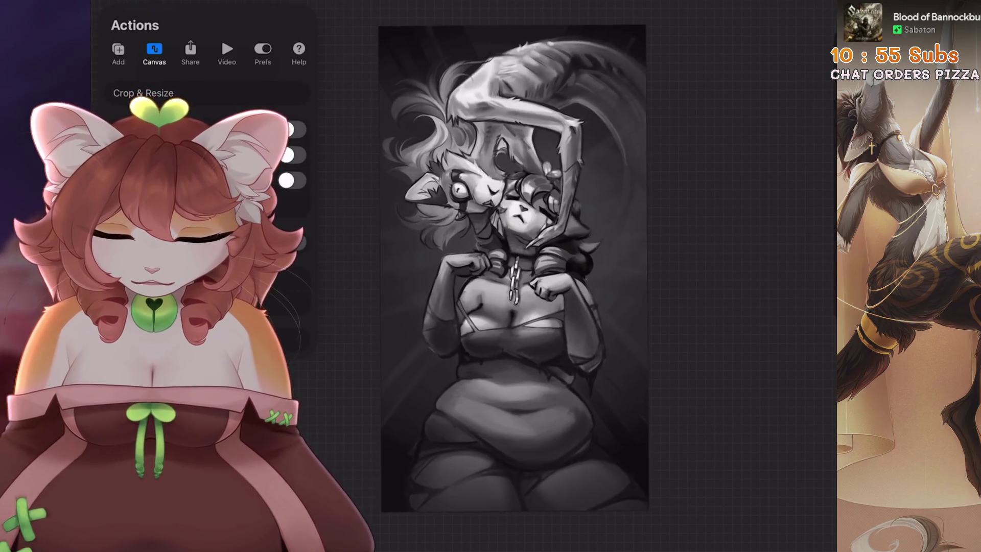
key("ctrl+z")
key("ctrl+z")
key("ctrl+z")
key("ctrl+z")
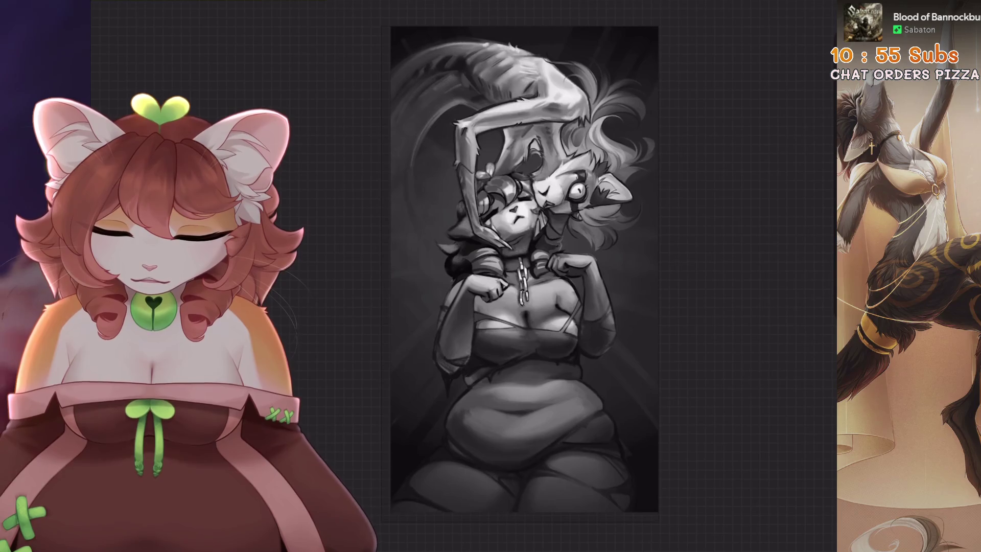
key("ctrl+z")
key("ctrl+z")
key("ctrl+z")
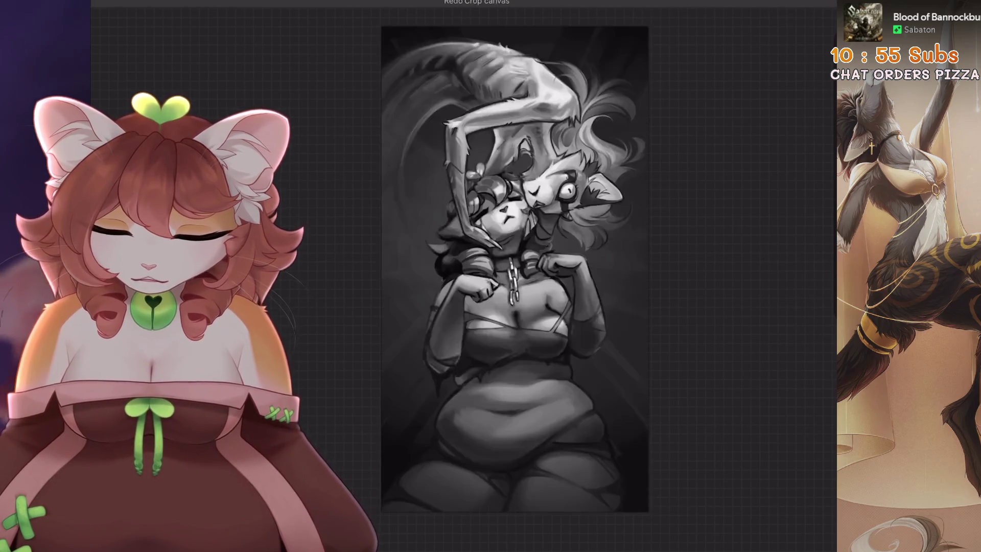
key("ctrl+z")
key("ctrl+z")
key("ctrl+z")
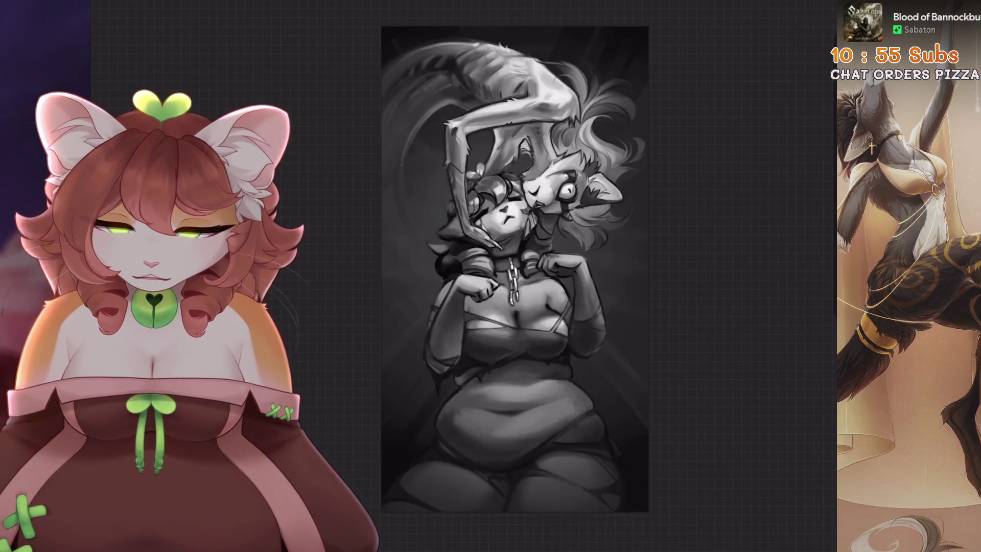
key("ctrl+z")
key("ctrl+z")
key("ctrl+z")
Add a new layer above the top layer and fill it with black
key("l")
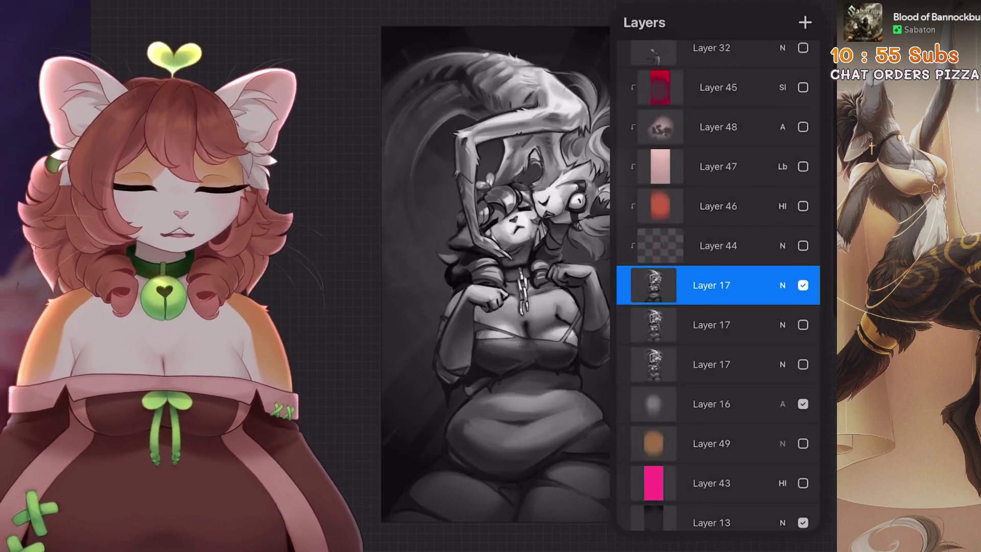
scroll(718, 281, "up", 10)
left_click(699, 60)
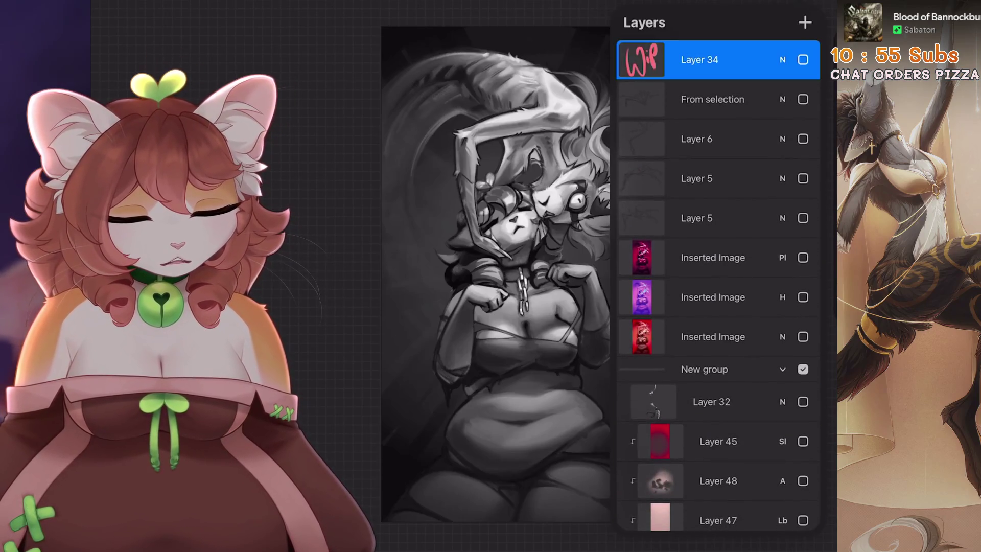
left_click(805, 22)
mouse_move(812, 11)
left_mouse_down()
mouse_move(518, 255)
mouse_move(344, 302)
mouse_move(397, 284)
left_mouse_up()
Squash the black fill into a thin strip and rotate it straight with Magnetics
key("v")
left_click(376, 485)
mouse_move(537, 284)
left_mouse_down()
mouse_move(619, 273)
mouse_move(393, 273)
left_mouse_up()
key("l")
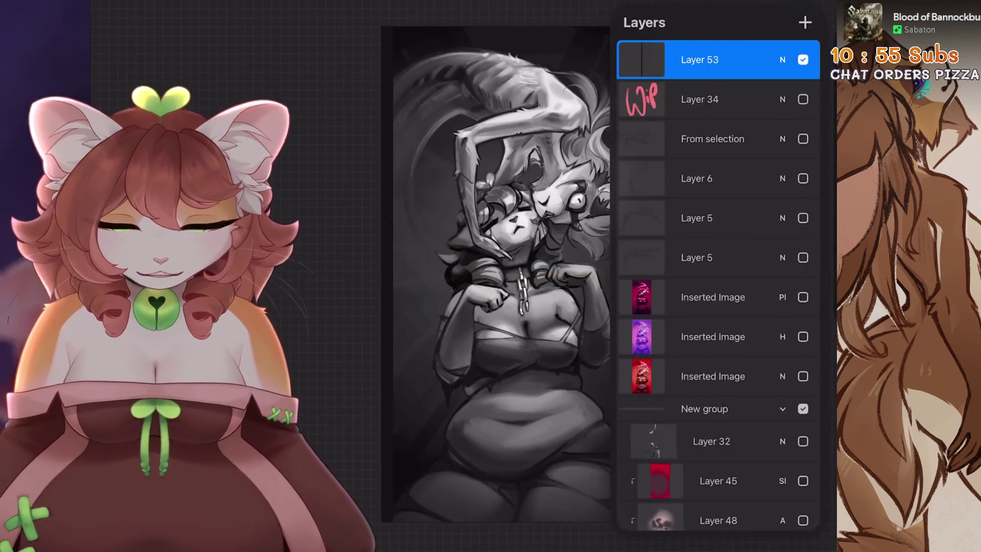
key("v")
mouse_move(357, 51)
left_mouse_down()
mouse_move(396, 38)
mouse_move(658, 225)
mouse_move(358, 41)
mouse_move(624, 218)
mouse_move(628, 296)
mouse_move(638, 66)
mouse_move(669, 76)
left_mouse_up()
left_click(340, 365)
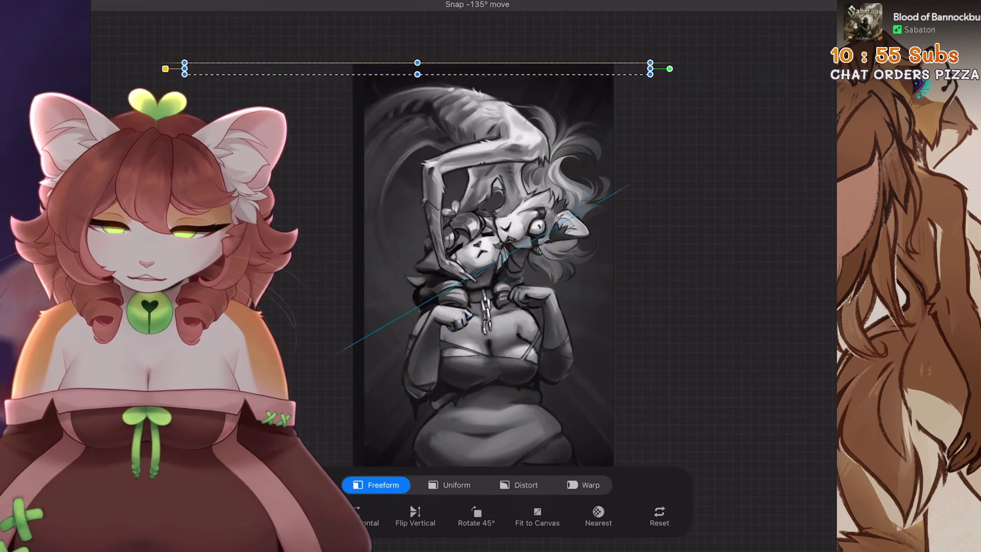
Fill the strip along the top edge with black and select the second Layer 53
scroll(526, 301, "up", 2)
scroll(557, 306, "up", 2)
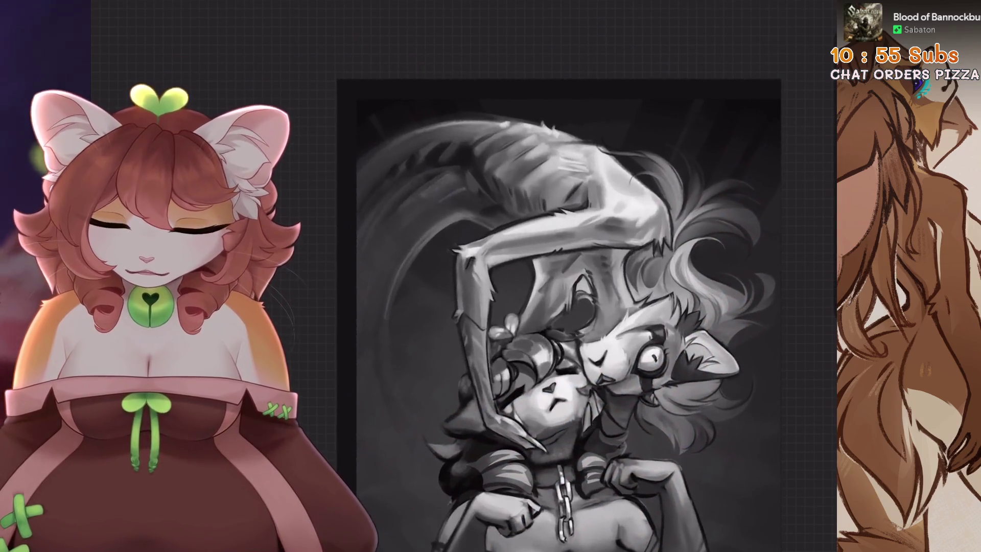
left_click(822, 9)
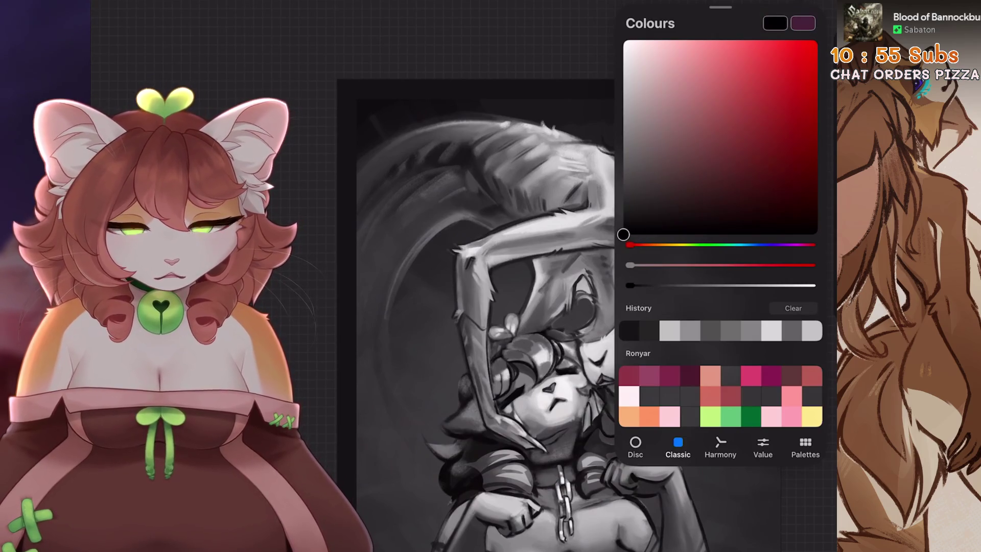
left_click_drag(822, 9, 621, 91)
left_click(801, 8)
left_click(700, 99)
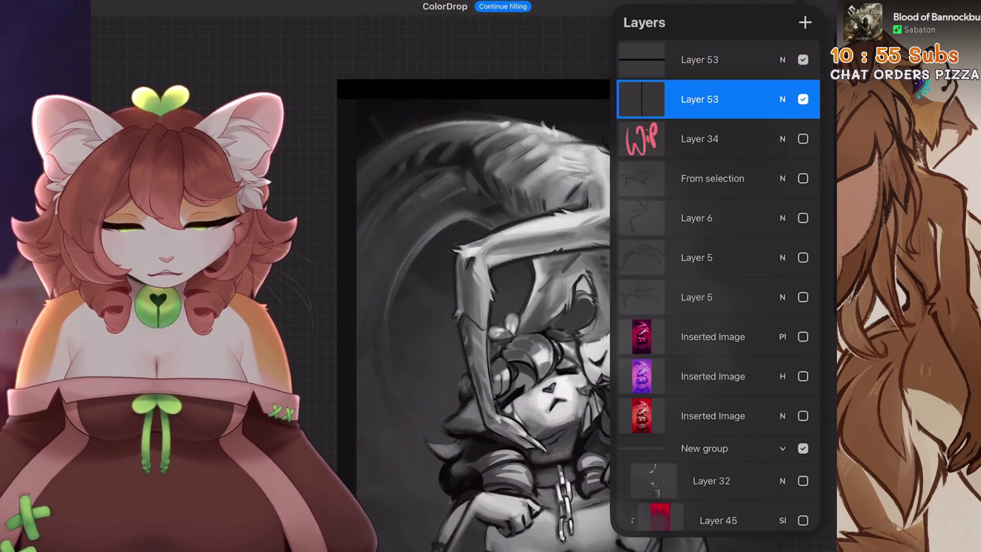
left_click(802, 9)
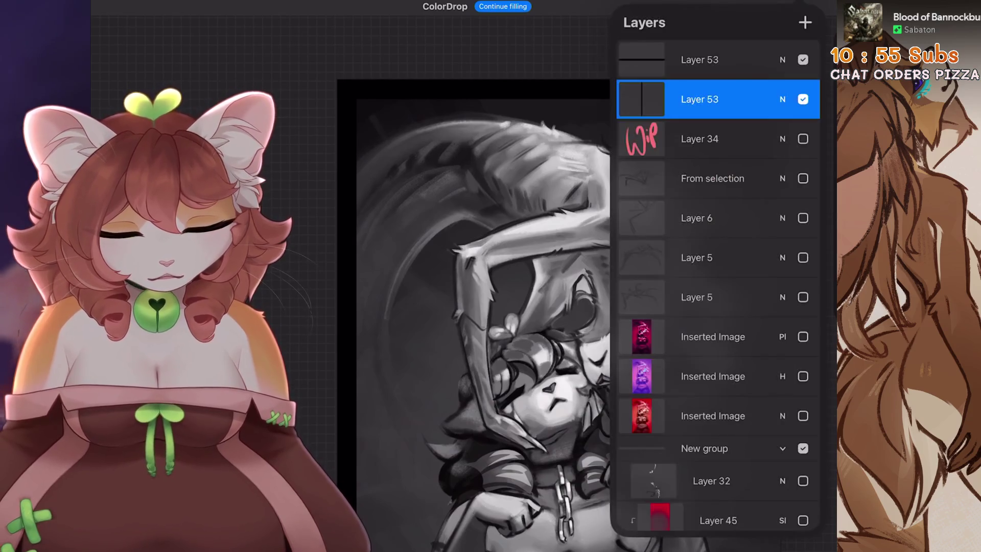
scroll(510, 306, "down", 3)
scroll(480, 286, "down", 3)
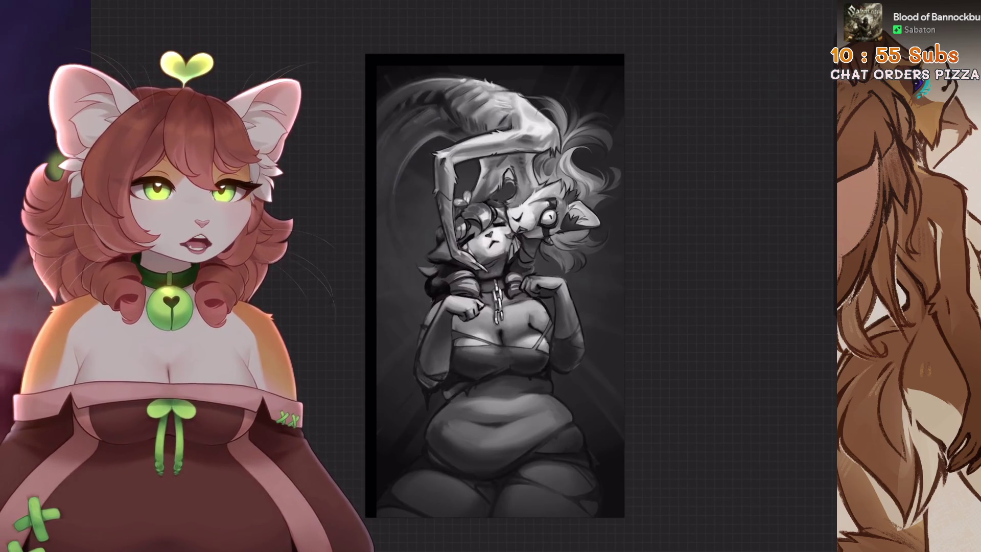
Try a transform on the border strip, then undo and redo it
key("v")
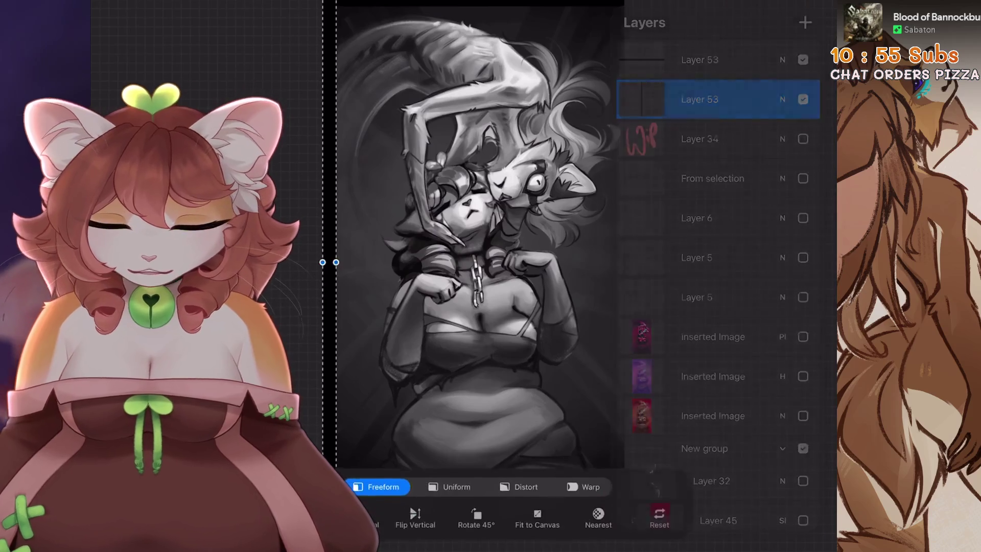
key("Return")
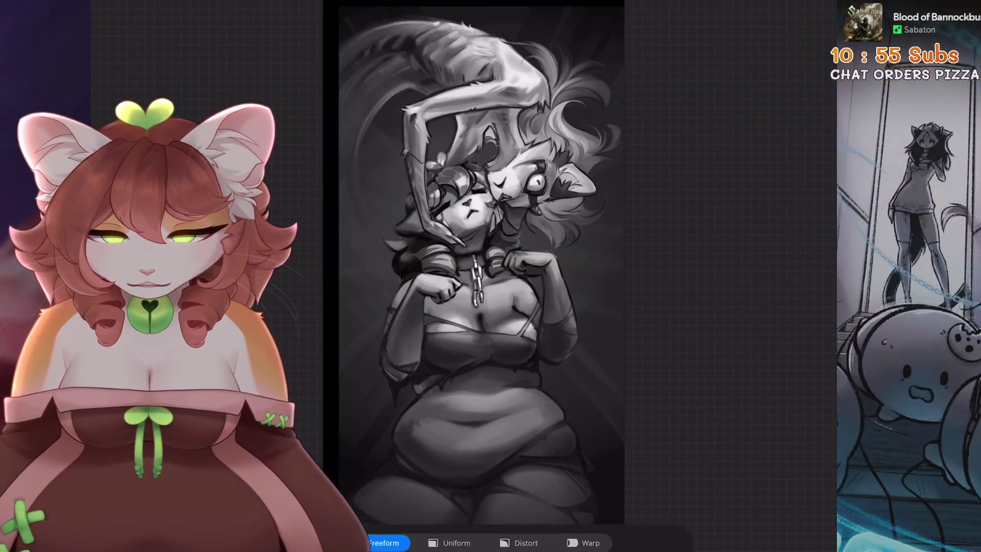
scroll(498, 317, "down", 3)
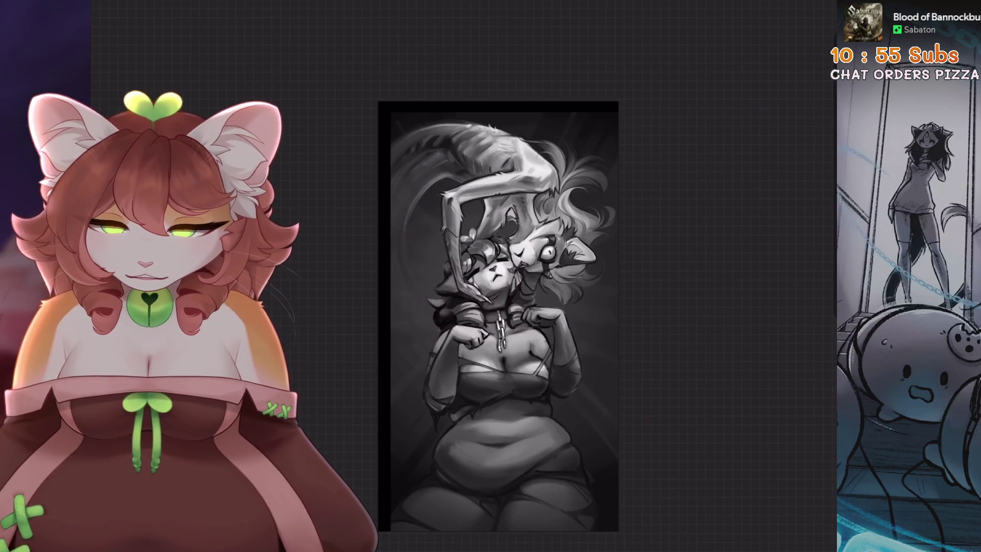
key("ctrl+z")
key("ctrl+shift+z")
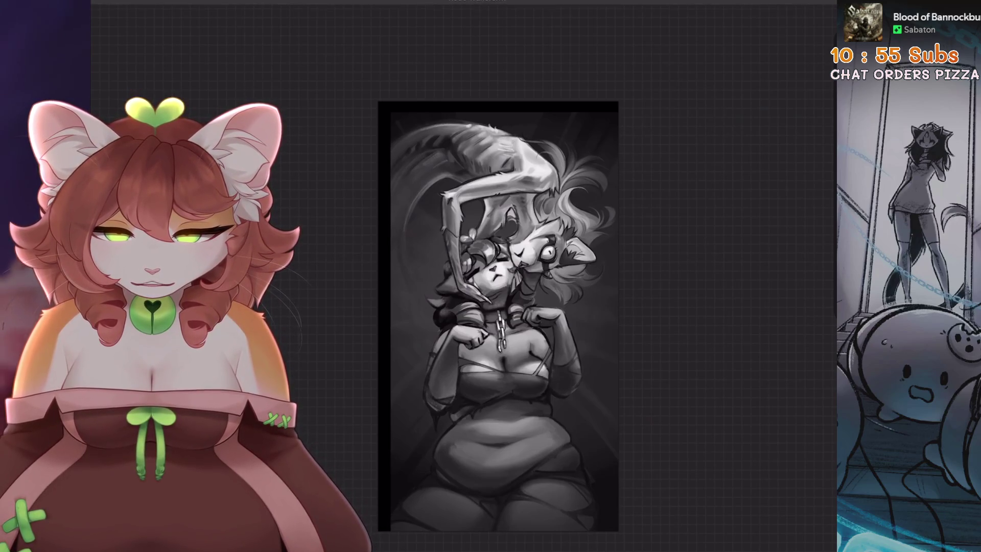
scroll(497, 317, "up", 1)
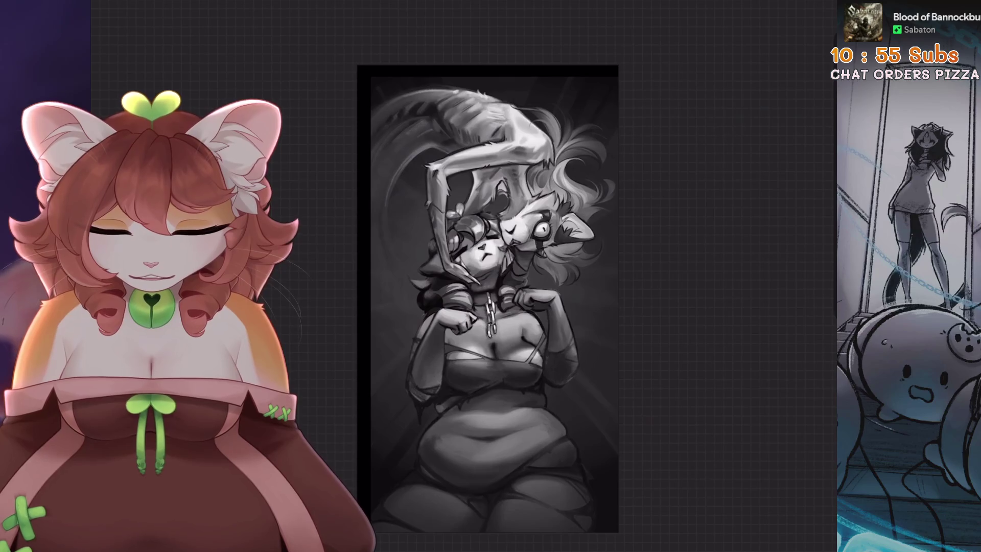
Select the top border strip layer and stretch it downward into a thicker band
key("l")
scroll(498, 306, "up", 1)
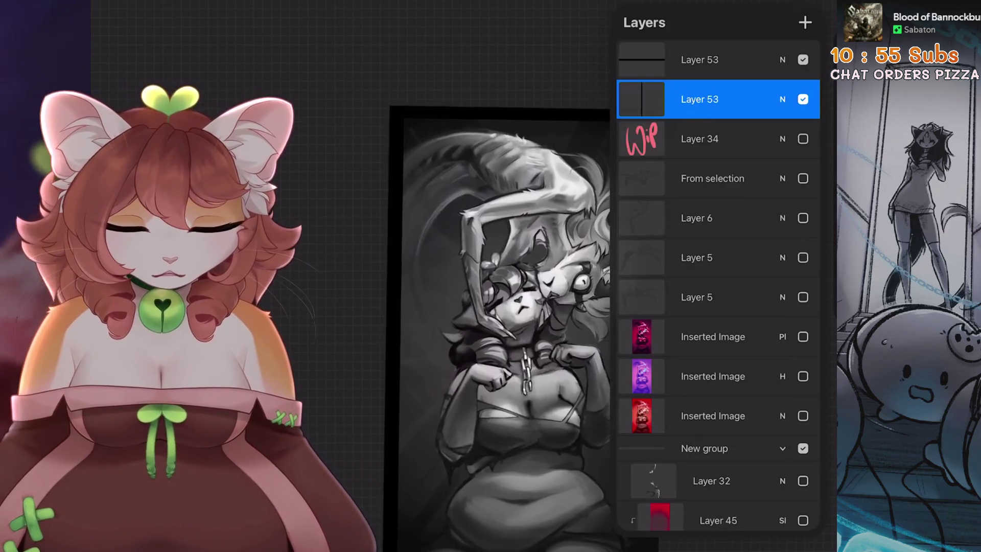
left_click(700, 59)
key("v")
left_click_drag(520, 116, 521, 134)
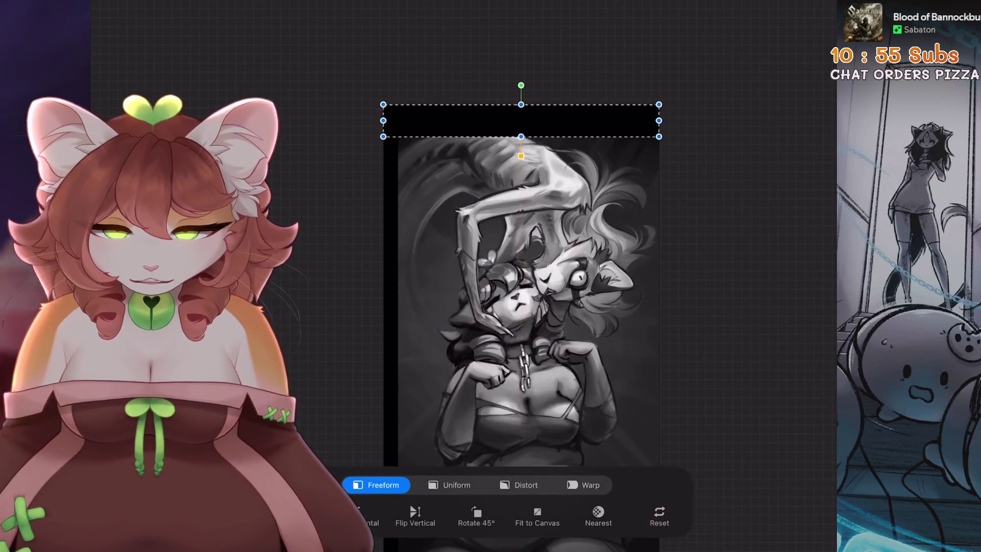
key("v")
scroll(498, 307, "down", 1)
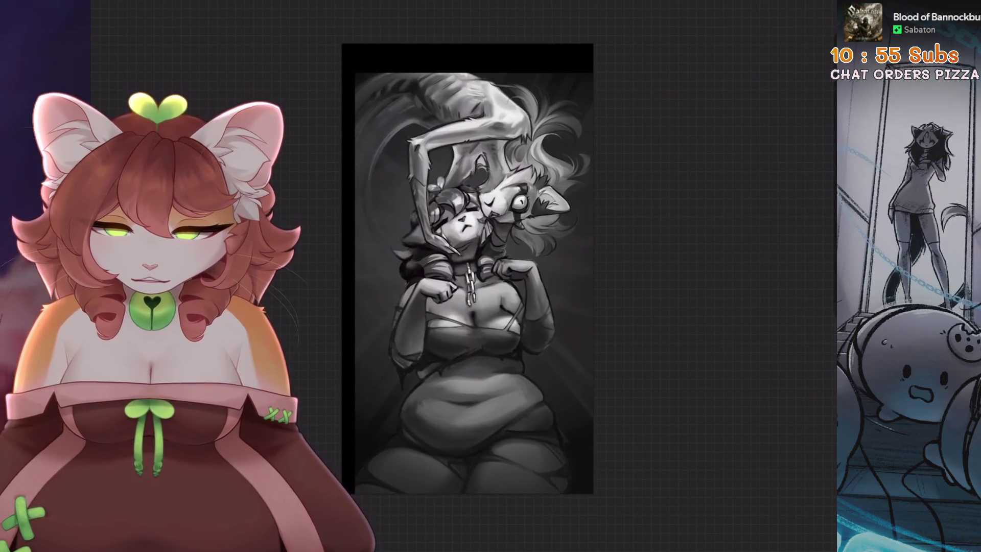
scroll(480, 276, "up", 2)
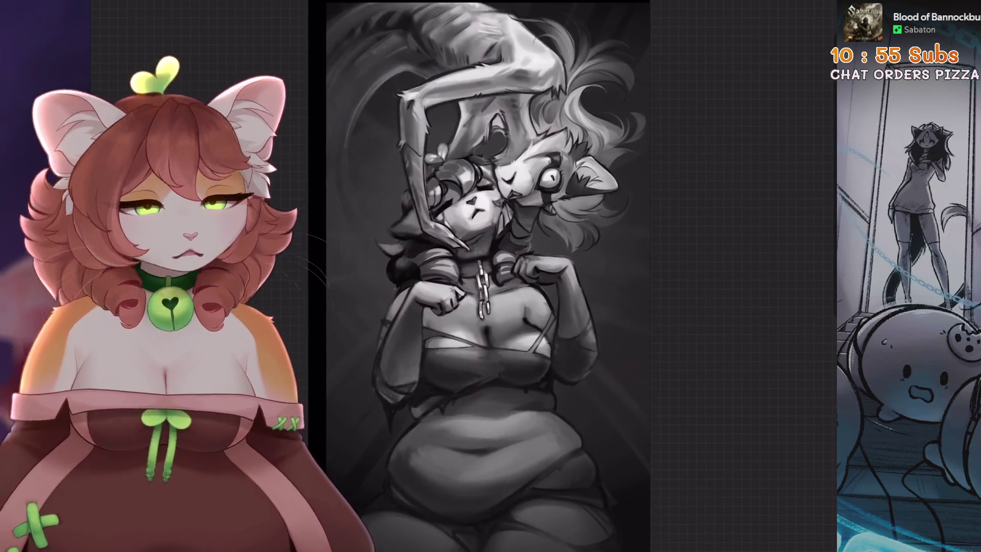
Mirror the canvas horizontally so the wide-eyed creature moves to the left, then zoom to review
scroll(485, 275, "down", 2)
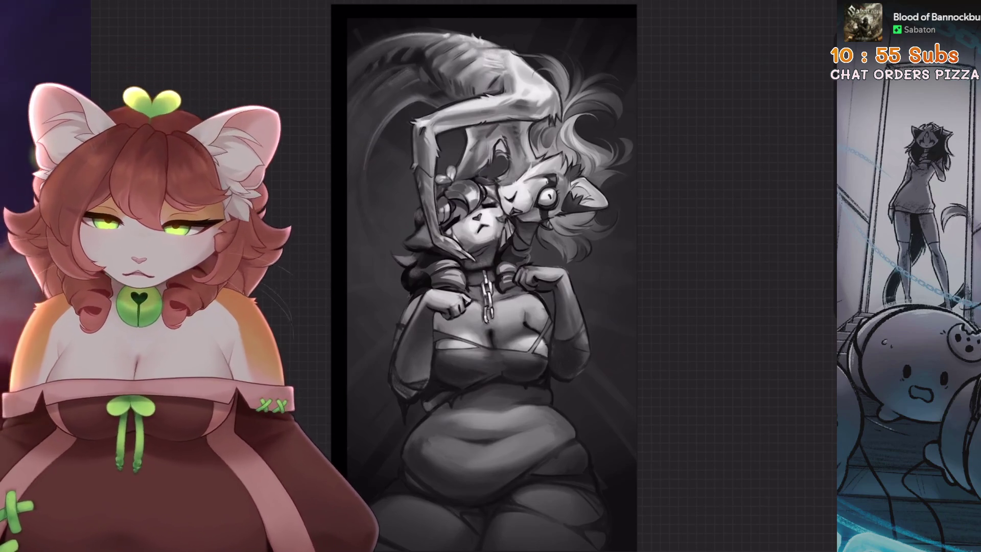
left_click(102, 7)
left_click(204, 273)
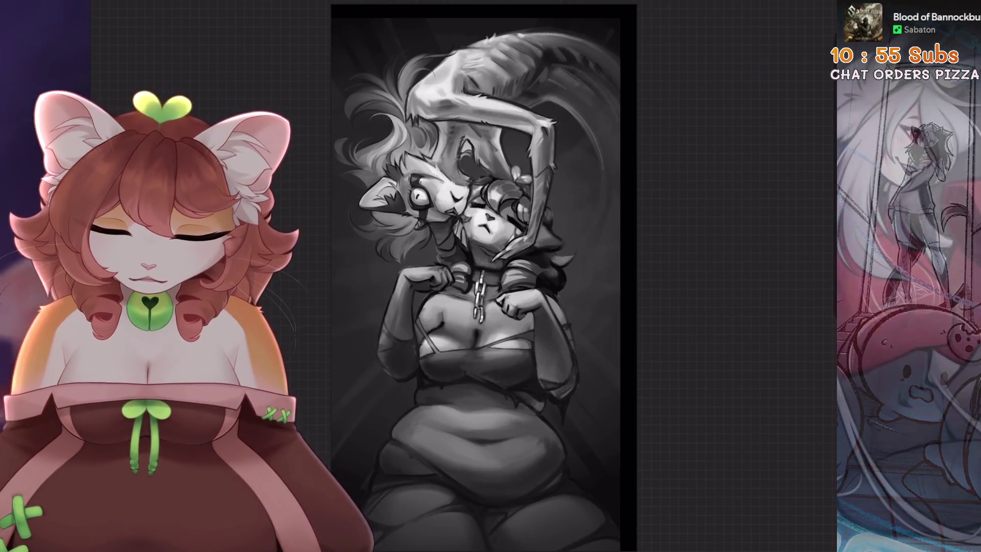
scroll(510, 276, "up", 2)
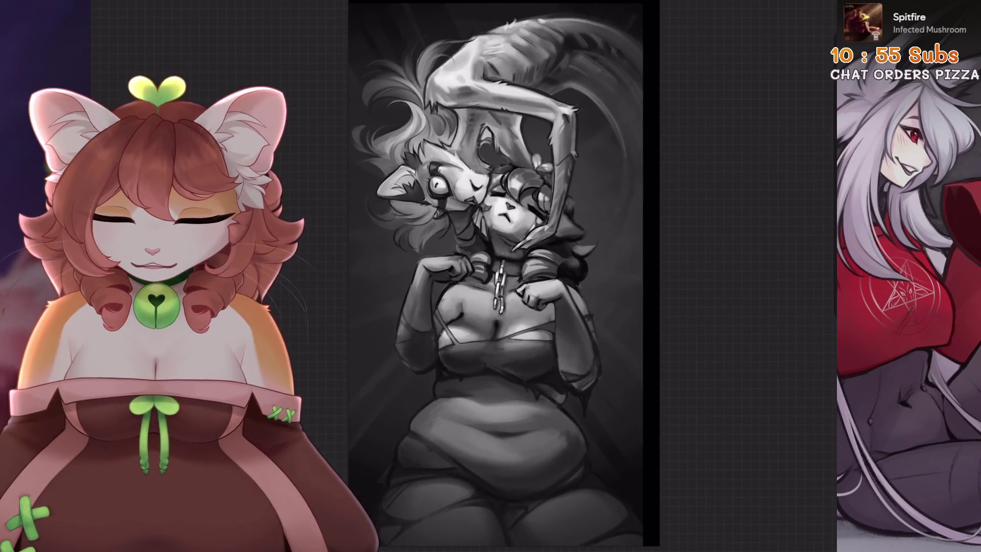
scroll(482, 194, "up", 5)
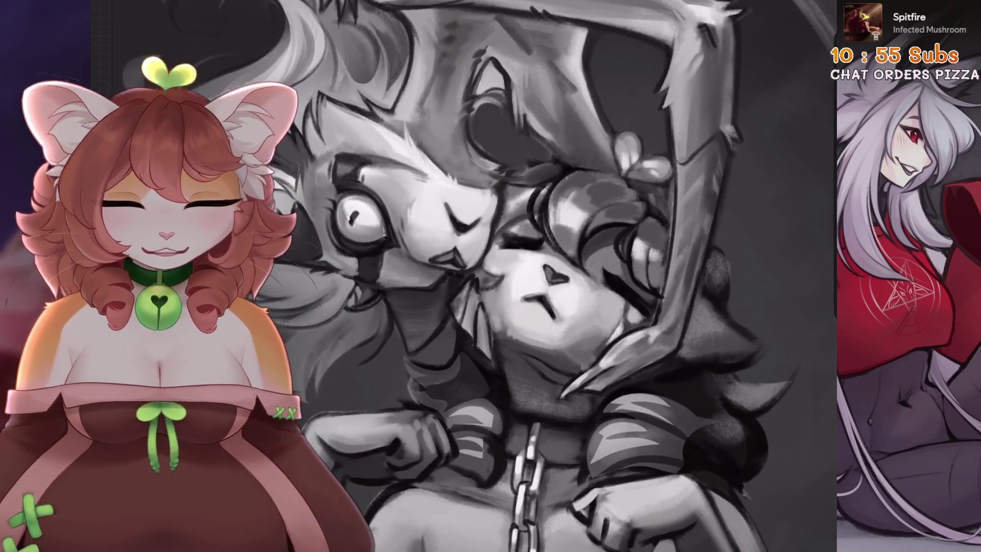
scroll(511, 275, "down", 2)
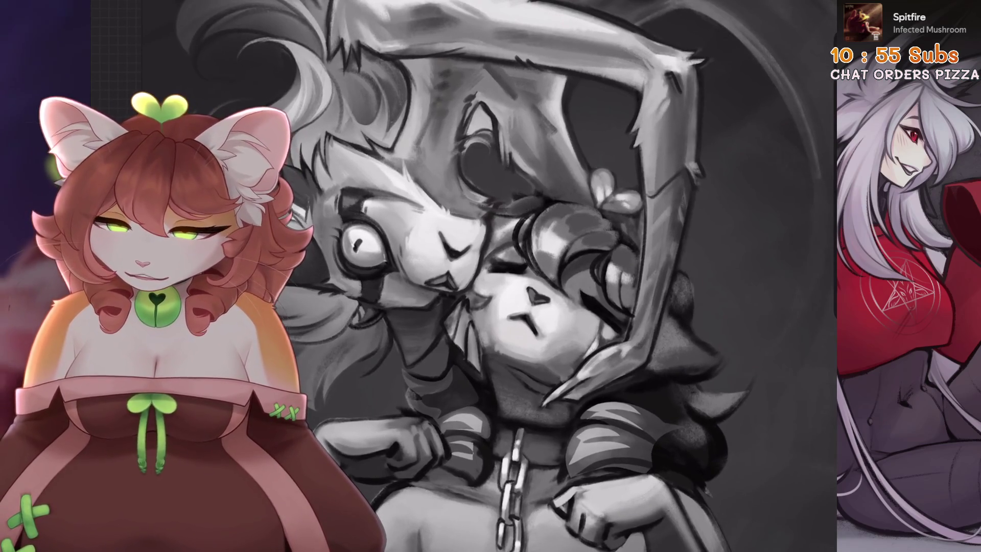
scroll(467, 276, "down", 5)
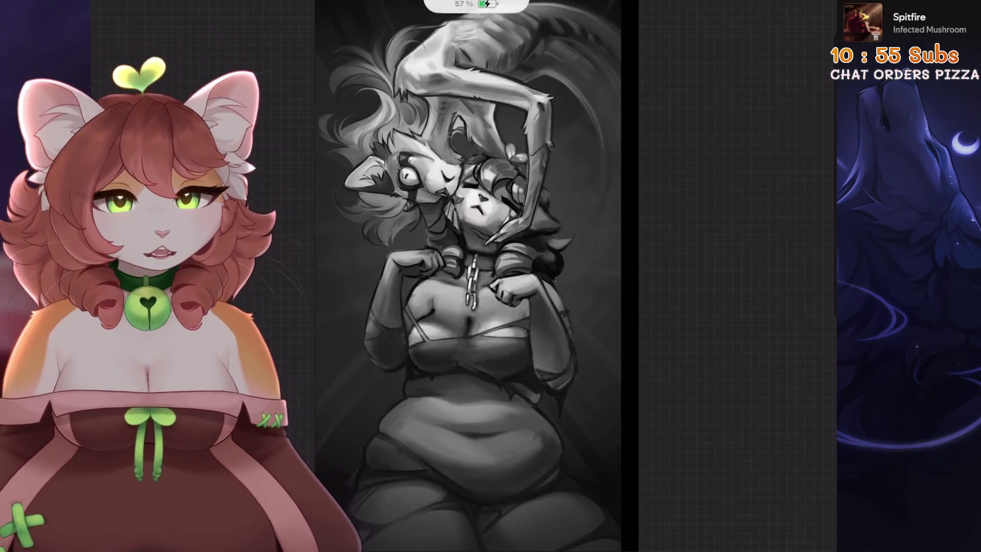
scroll(480, 276, "down", 2)
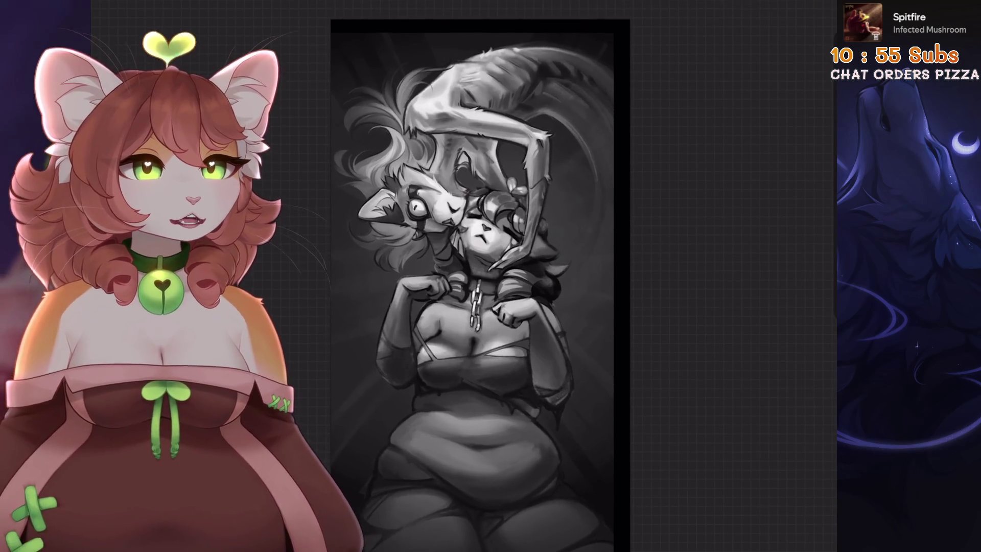